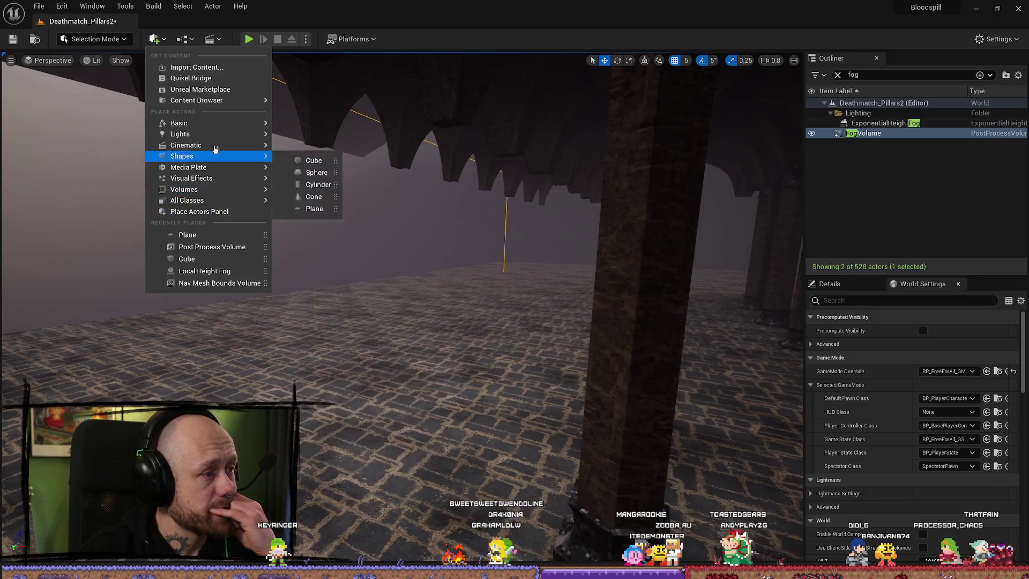
# Dismiss the Place Actors menu after browsing Shapes and All Classes, placing nothing
pyautogui.moveTo(204, 155)
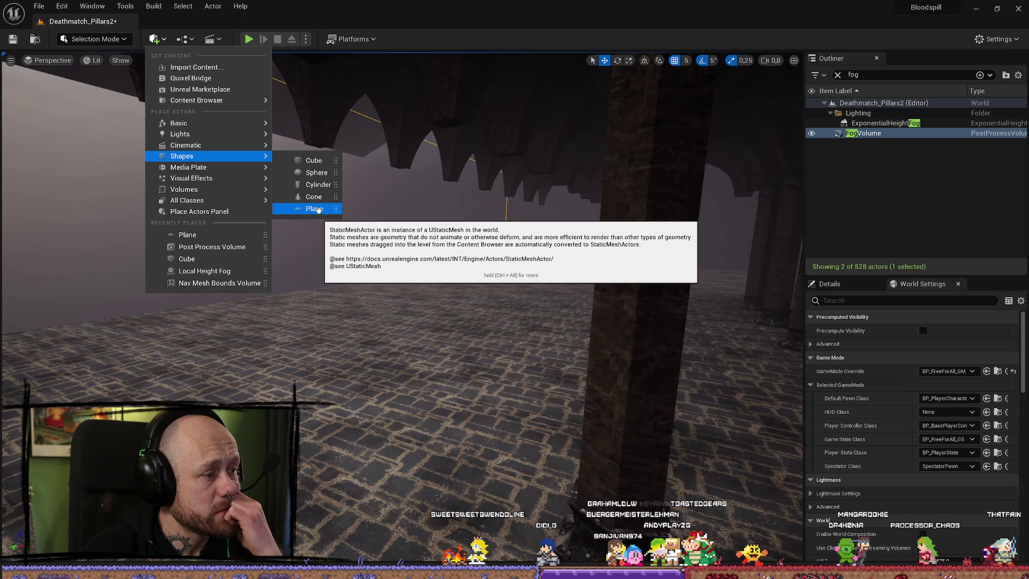
pyautogui.moveTo(215, 200)
pyautogui.press('Escape')
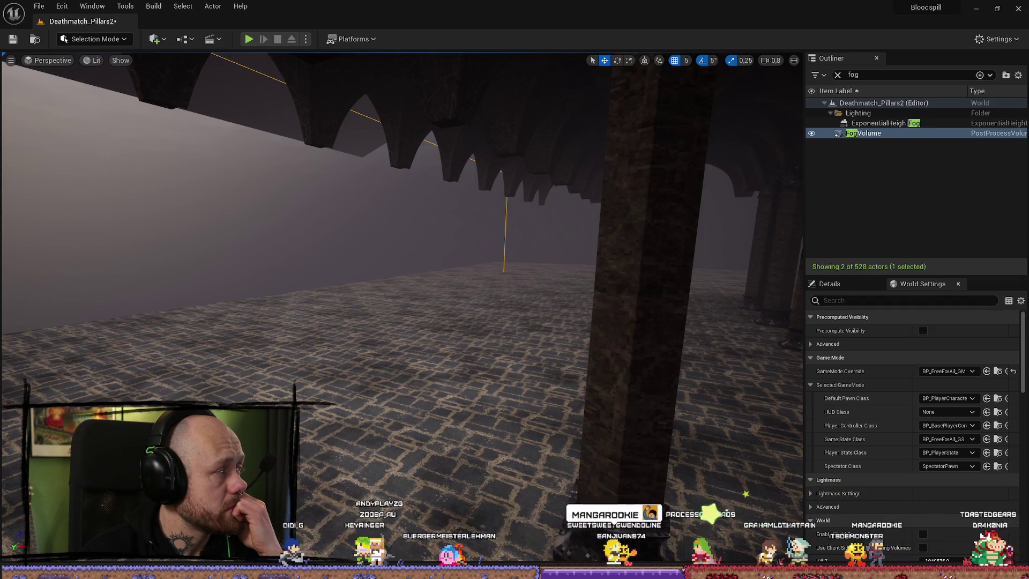
# Search Google for 'unreal fog' in a browser window
pyautogui.hotkey('alt', 'Tab')
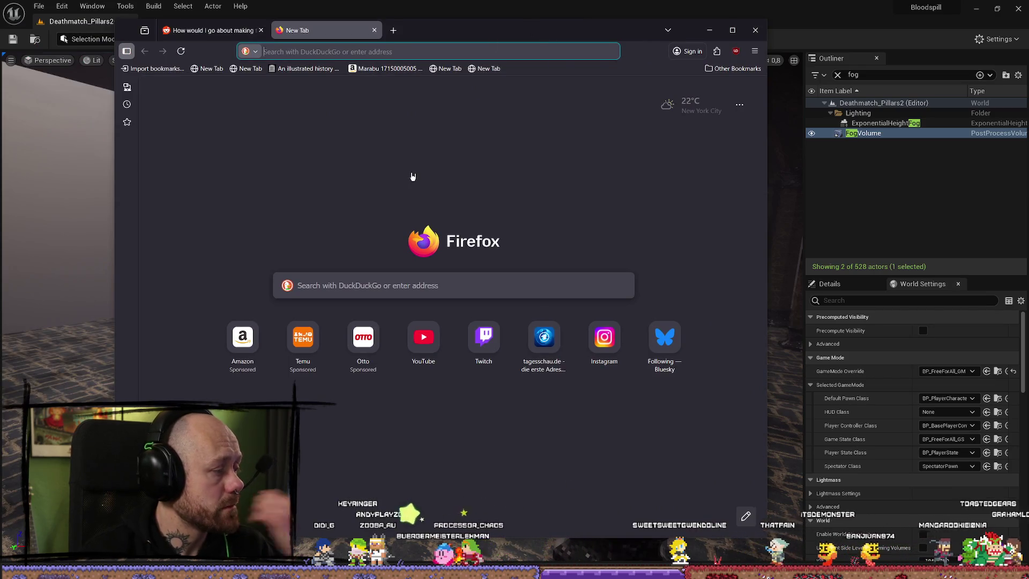
pyautogui.write('google.com')
pyautogui.press('Return')
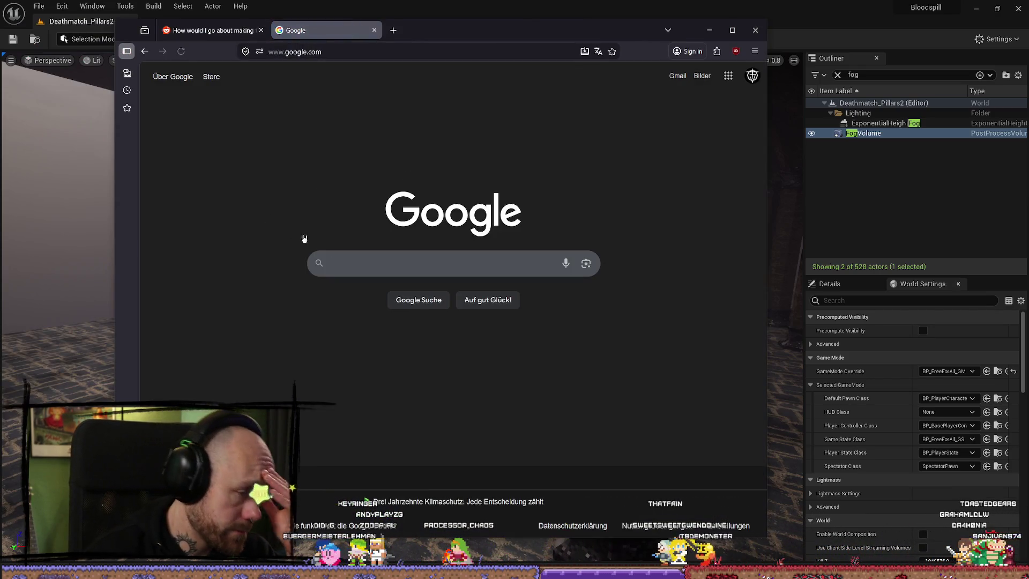
pyautogui.click(367, 264)
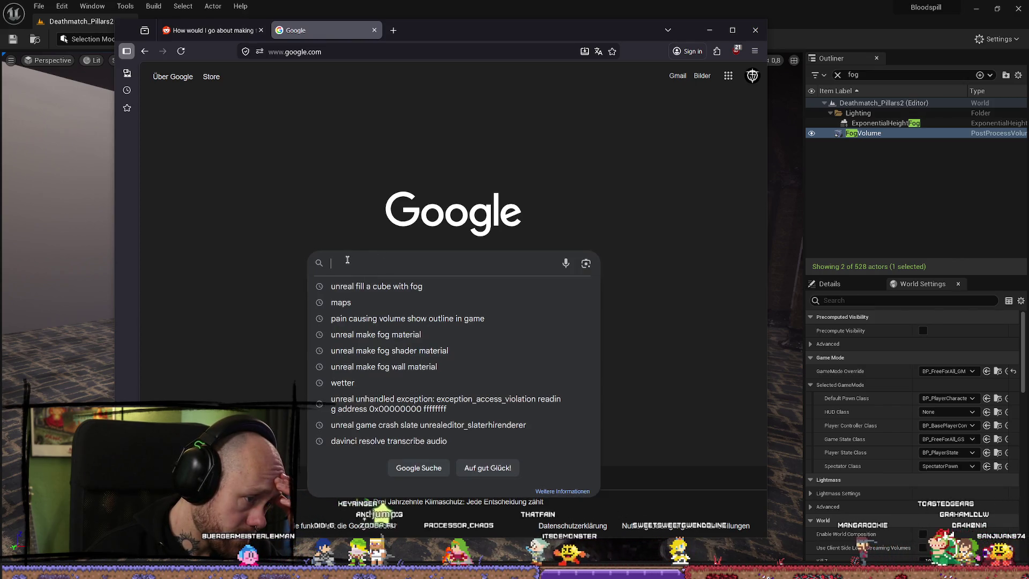
pyautogui.write('unreal mak')
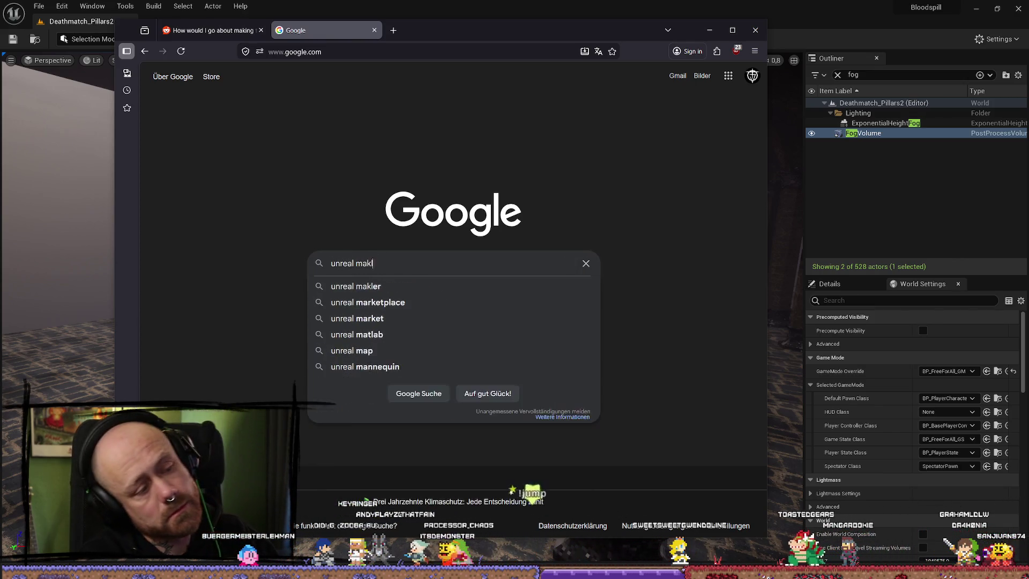
pyautogui.press('BackSpace')
pyautogui.press('BackSpace')
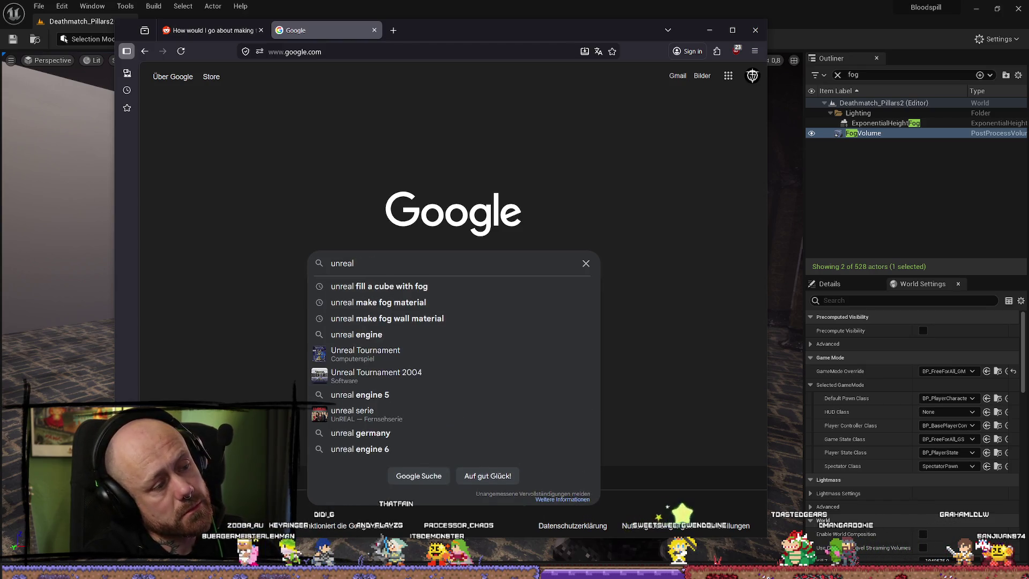
pyautogui.write(' fog')
pyautogui.press('Return')
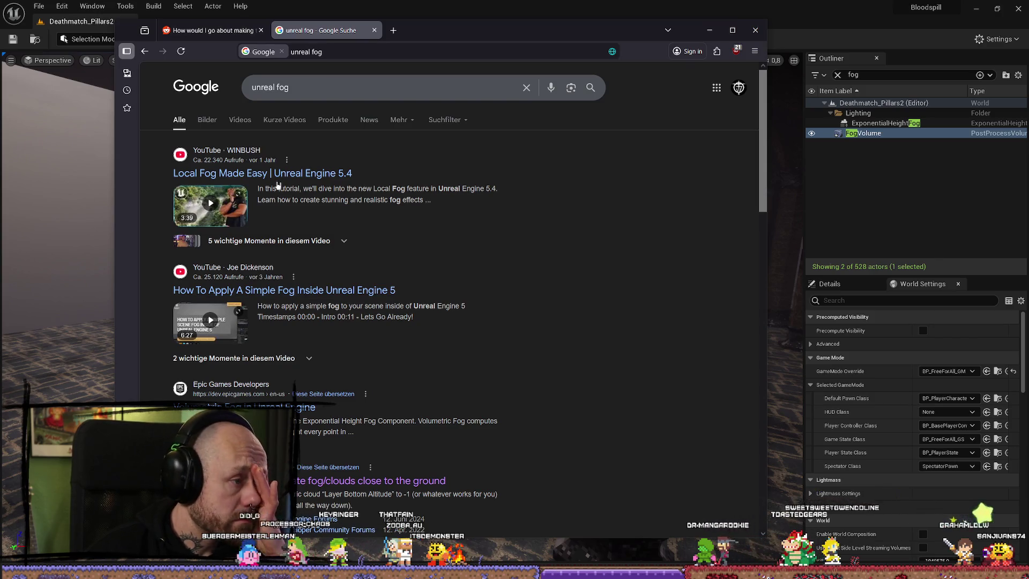
# Read the forum thread on ground-level fog, then return and scroll the results
pyautogui.scroll(-5, 483, 284)
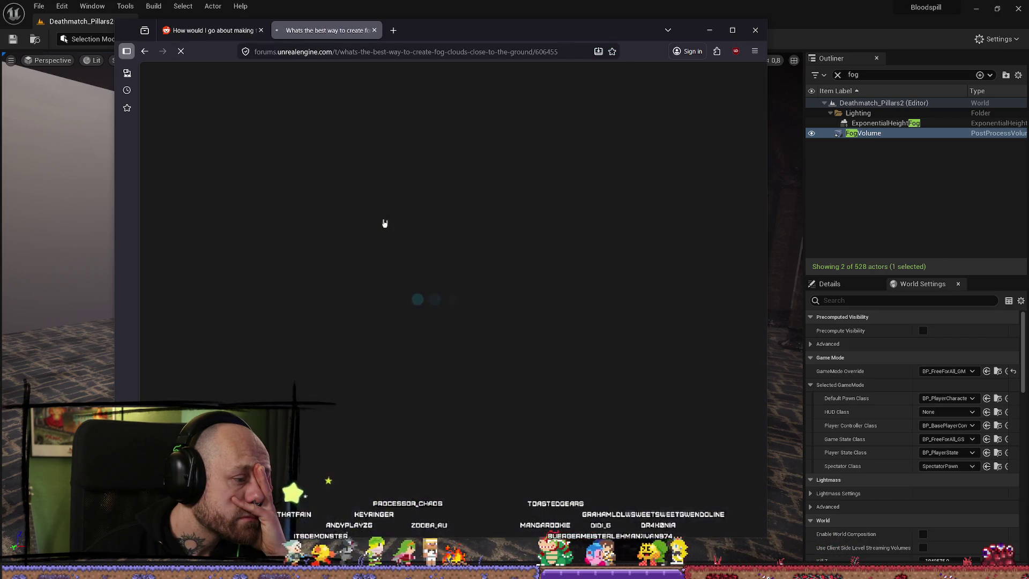
pyautogui.scroll(-10, 556, 247)
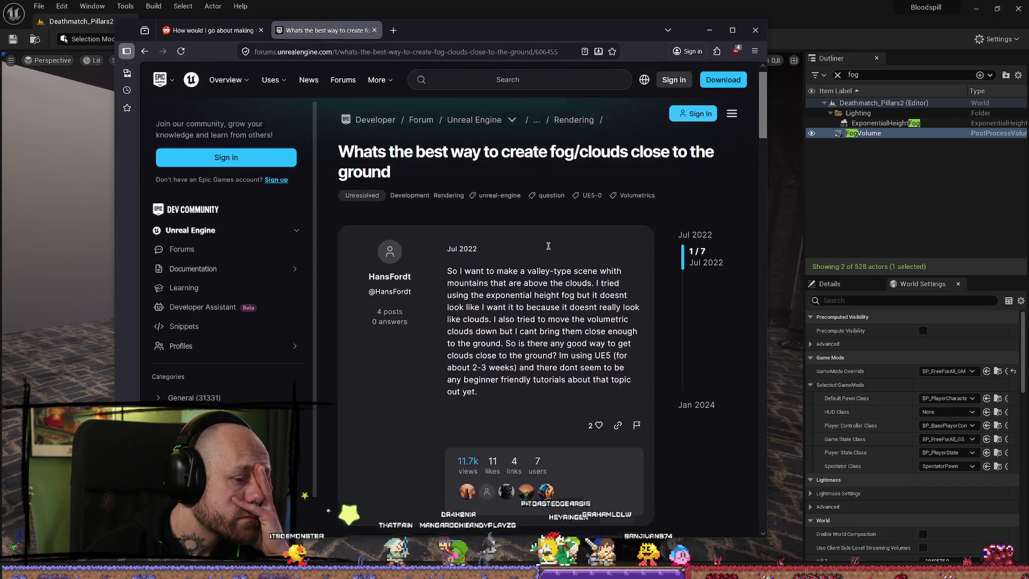
pyautogui.scroll(2, 552, 248)
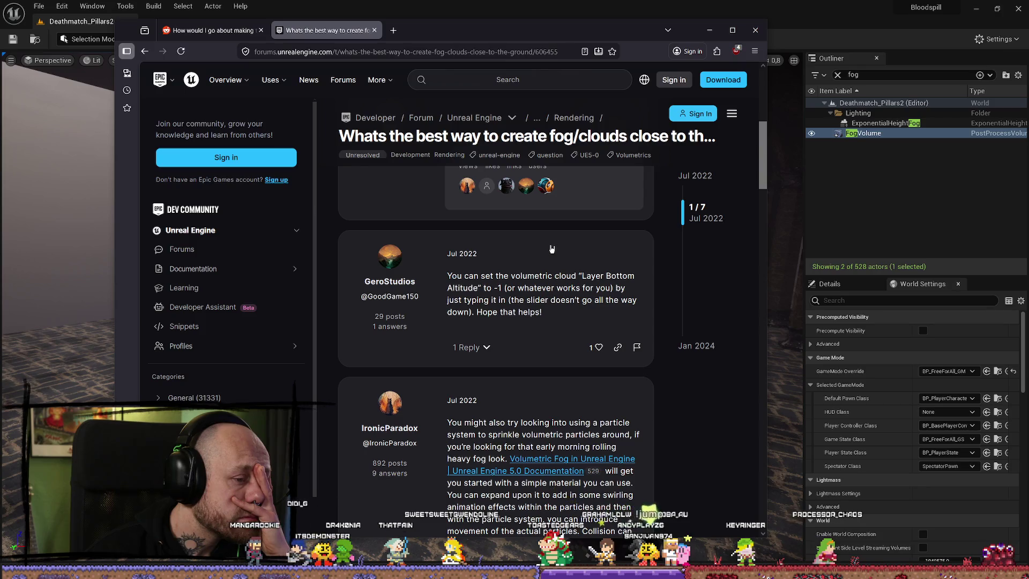
pyautogui.scroll(-7, 552, 249)
pyautogui.hotkey('alt', 'Left')
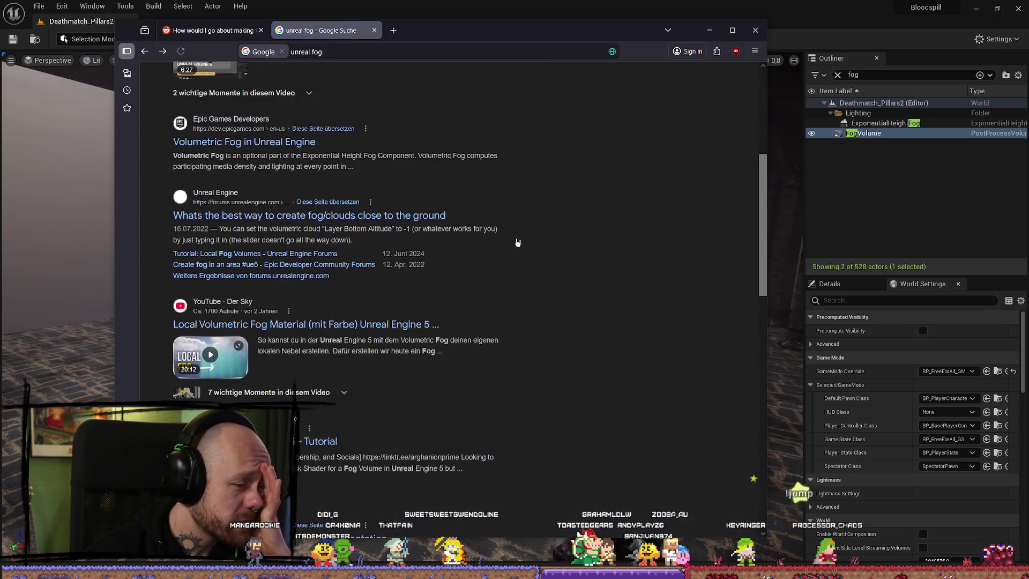
pyautogui.scroll(-4, 515, 246)
pyautogui.scroll(-4, 516, 246)
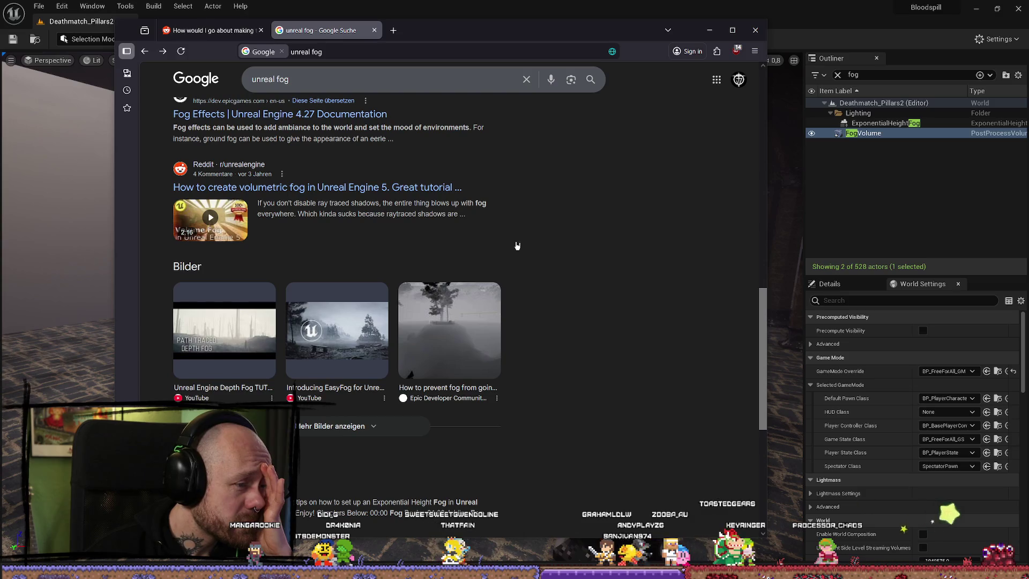
pyautogui.scroll(-3, 517, 245)
pyautogui.scroll(-3, 518, 246)
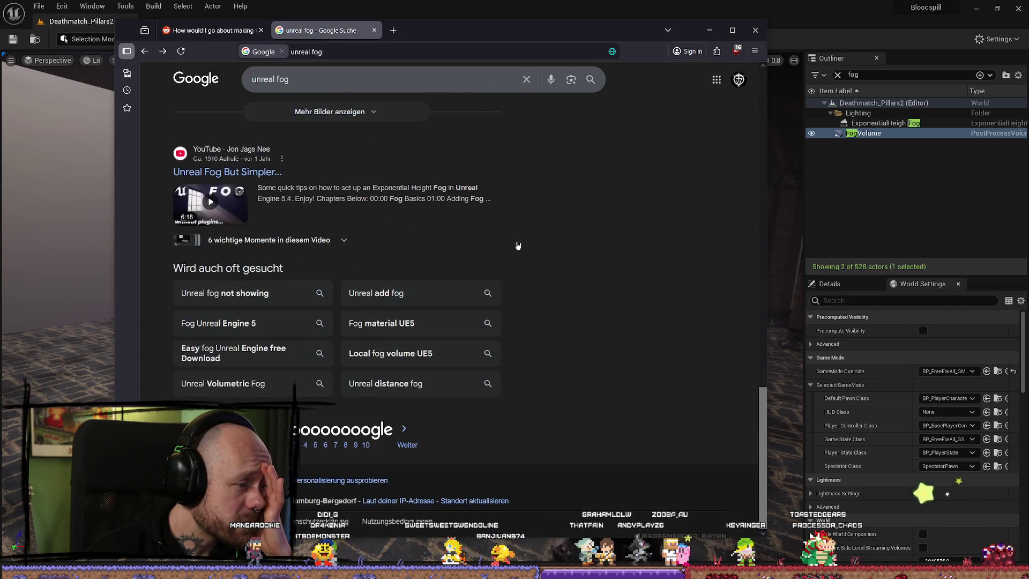
# Check the 'Unreal fog not showing' related search, then view page 2 of 'unreal fog' results
pyautogui.click(292, 296)
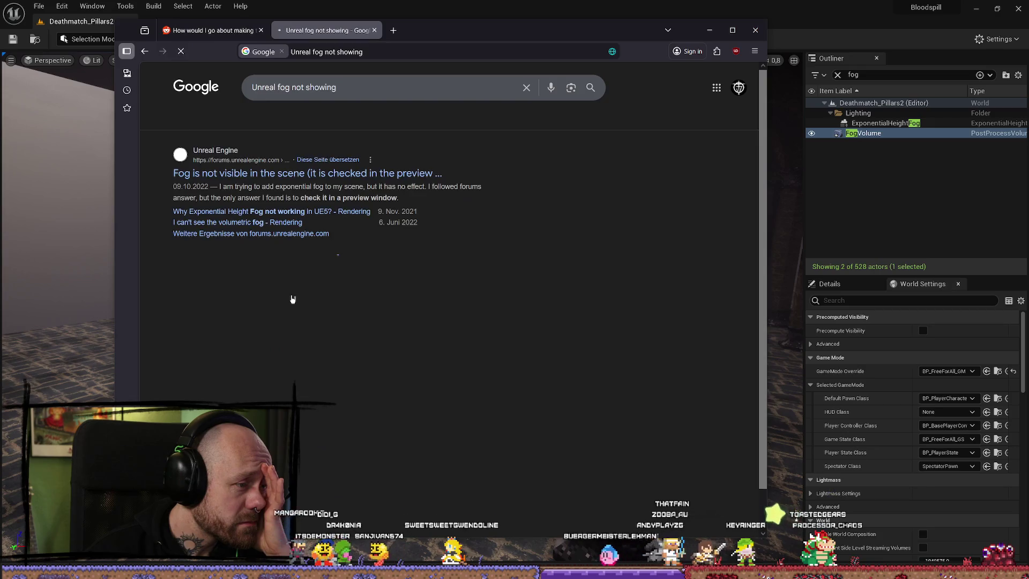
pyautogui.hotkey('alt', 'Left')
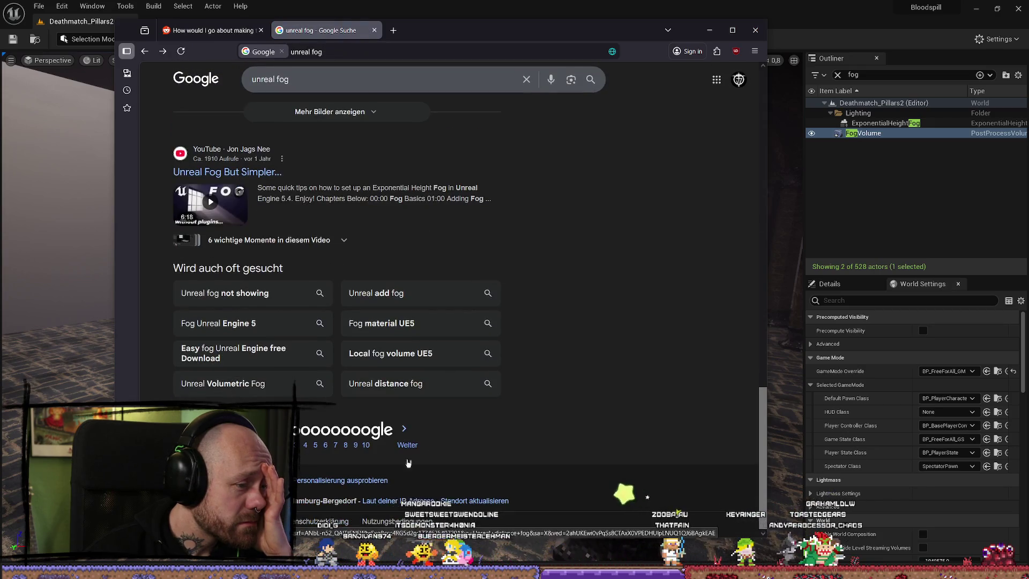
pyautogui.click(407, 425)
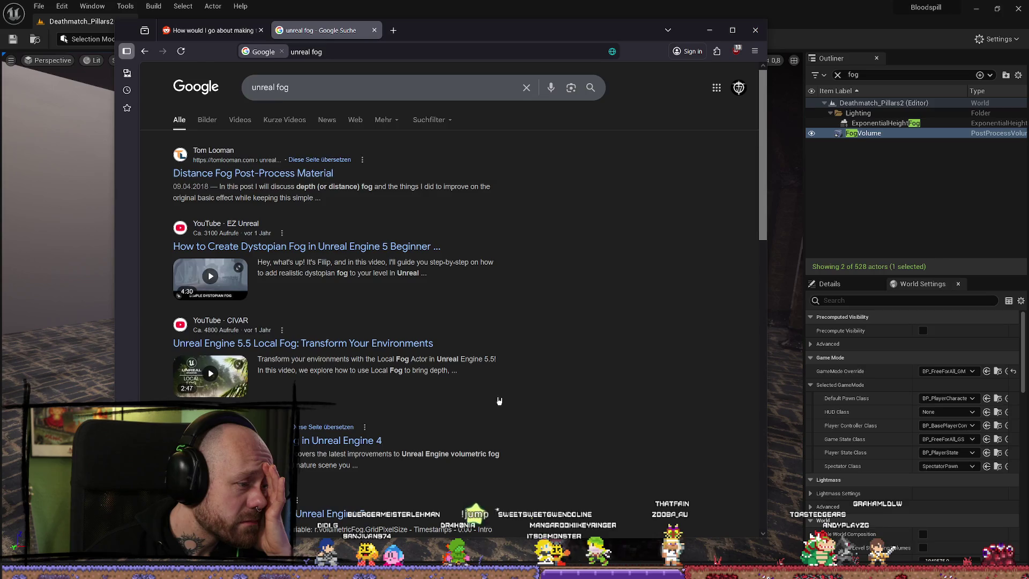
pyautogui.scroll(-5, 460, 323)
pyautogui.scroll(5, 438, 294)
# Search 'unreal fog wall' and keep the Wall of Fog thread in a background tab
pyautogui.doubleClick(327, 92)
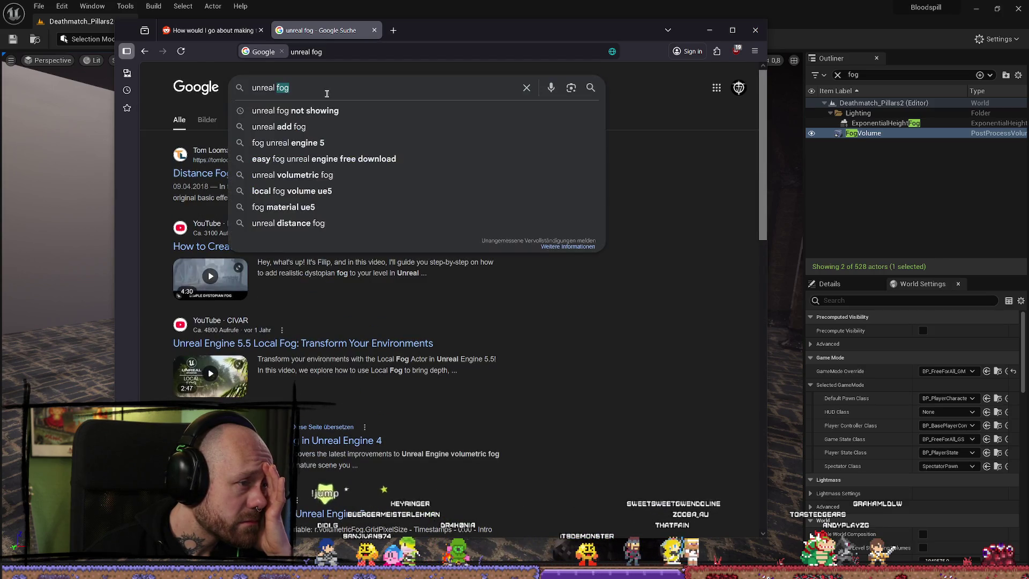
pyautogui.write('wall')
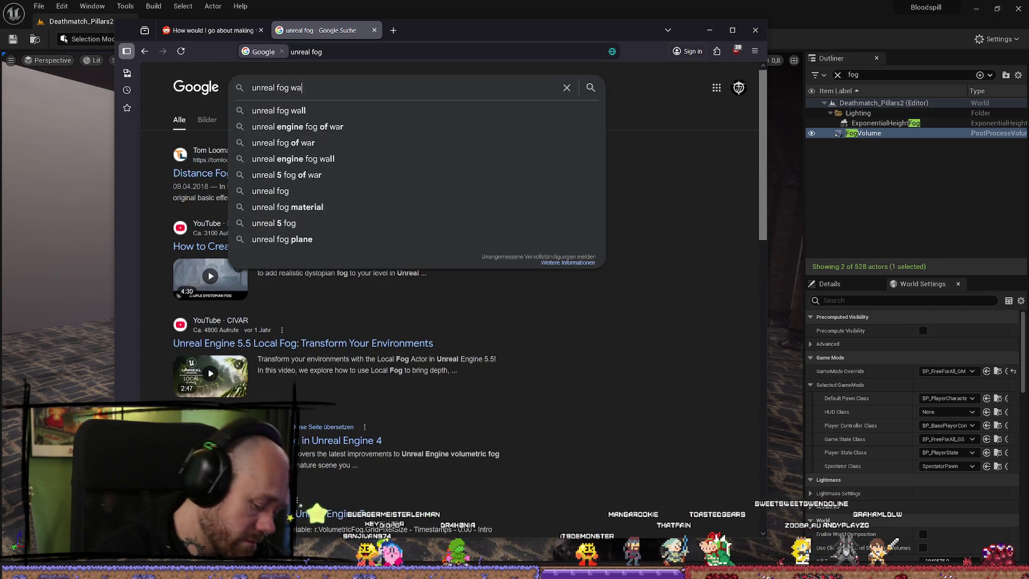
pyautogui.press('Return')
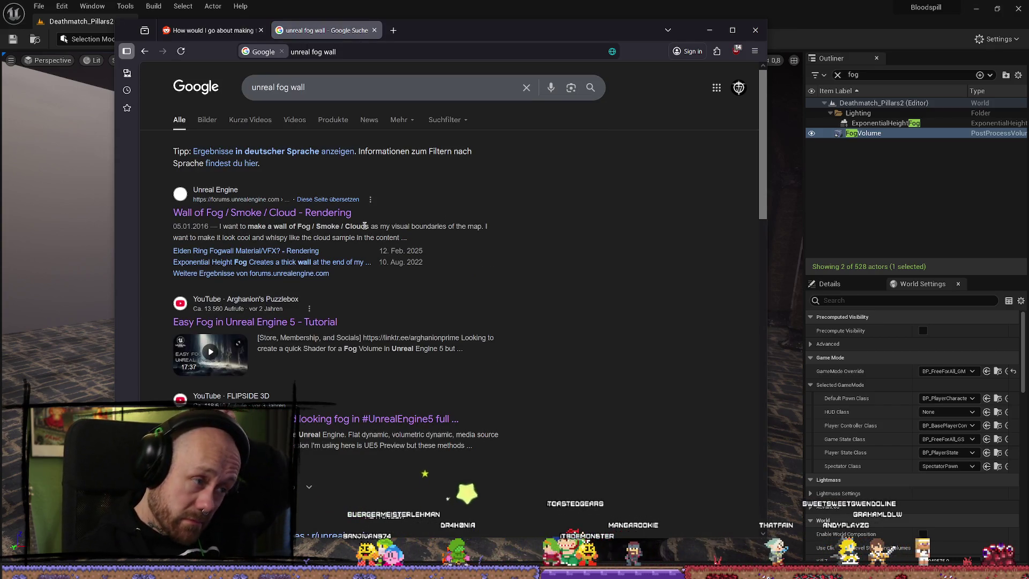
pyautogui.middleClick(286, 216)
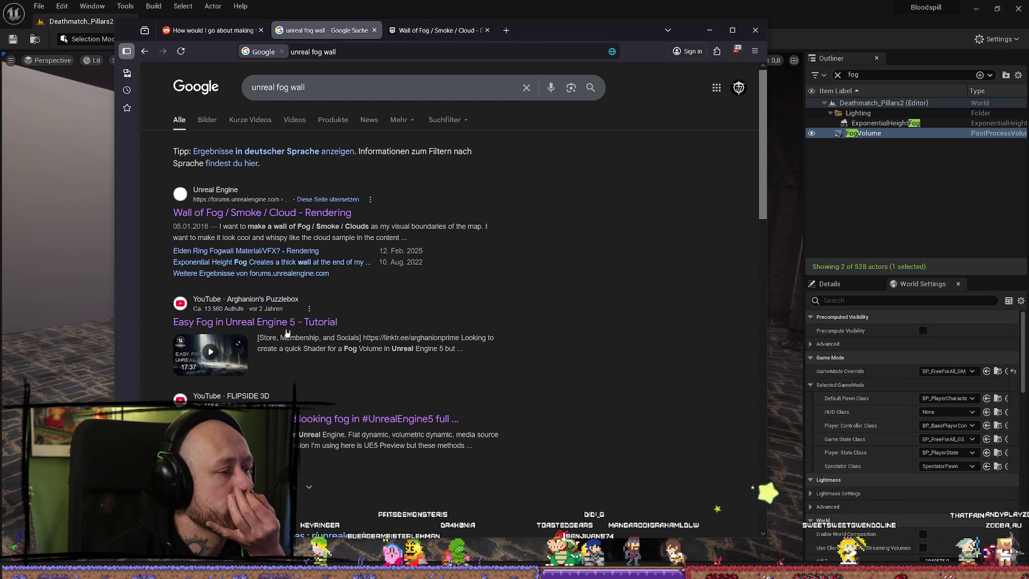
pyautogui.scroll(-3, 290, 328)
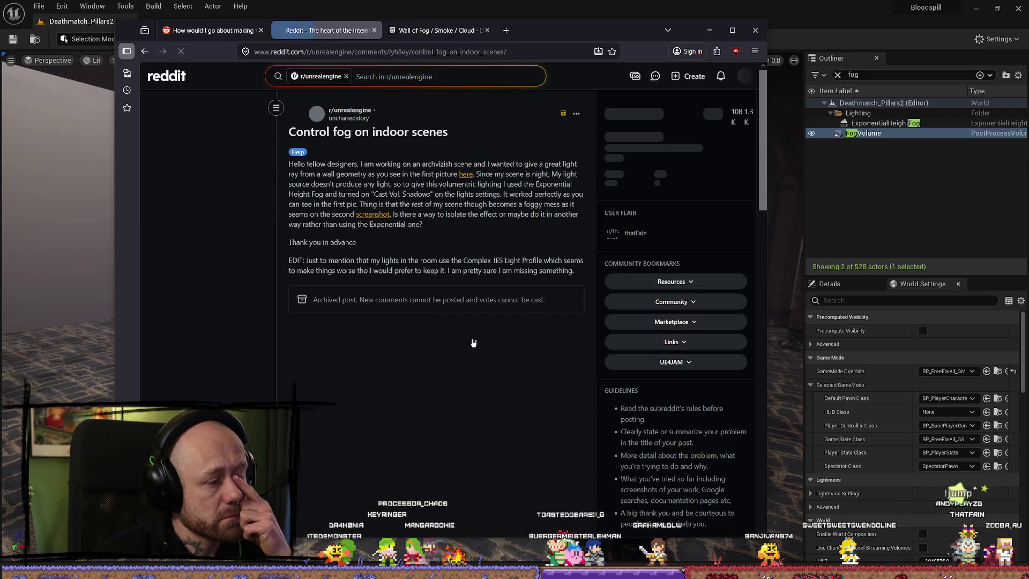
pyautogui.scroll(-6, 465, 328)
pyautogui.hotkey('alt', 'Left')
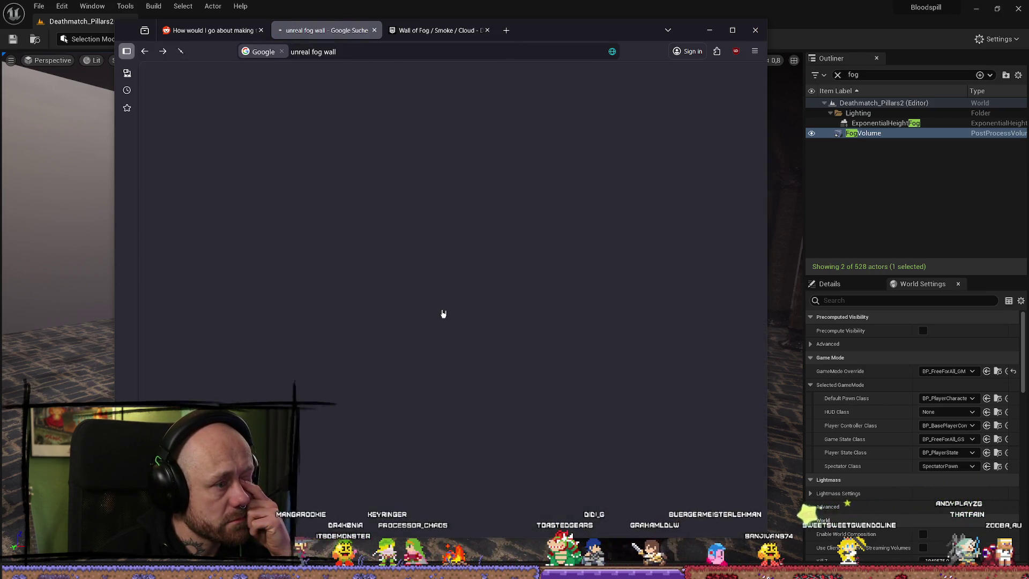
pyautogui.scroll(-5, 456, 332)
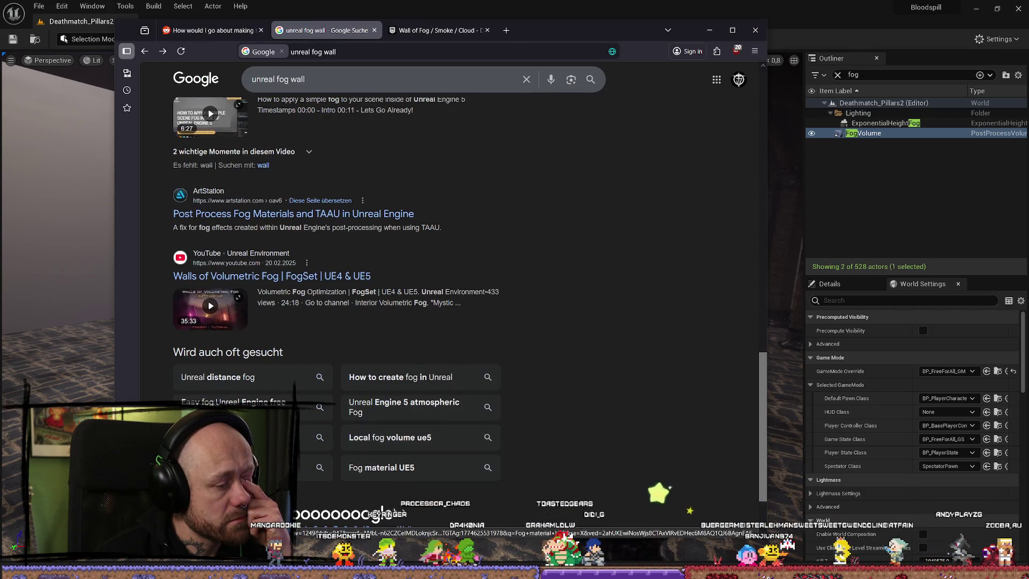
# Play the Walls of Volumetric Fog video with sound on its YouTube page, closing the Google tab
pyautogui.click(244, 307)
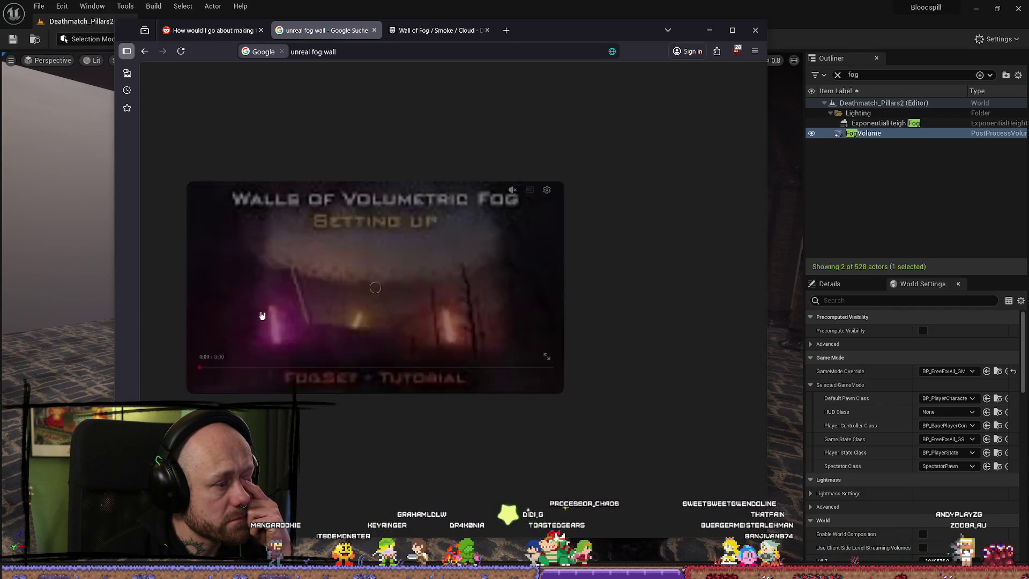
pyautogui.click(547, 266)
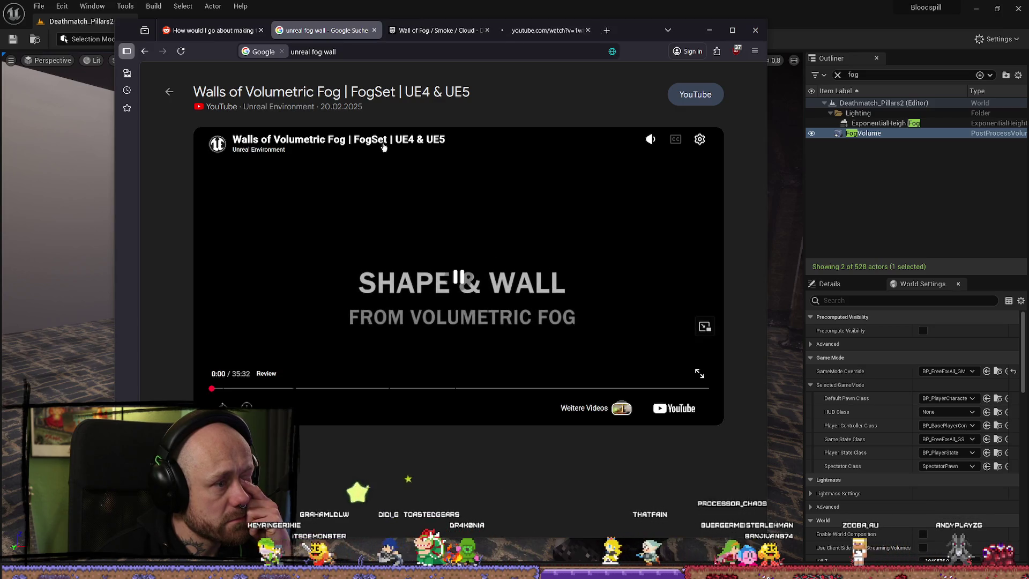
pyautogui.click(551, 31)
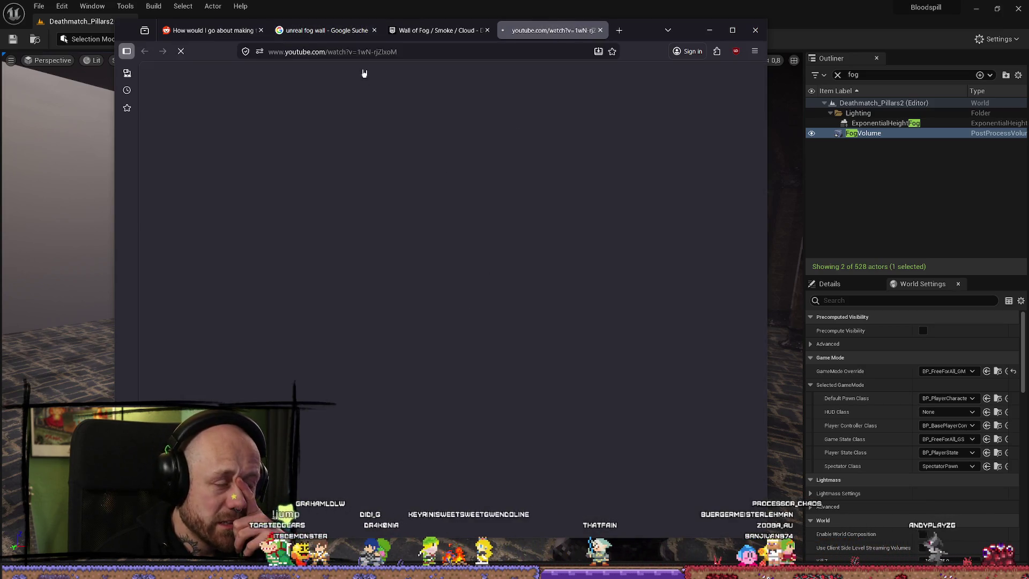
pyautogui.click(367, 31)
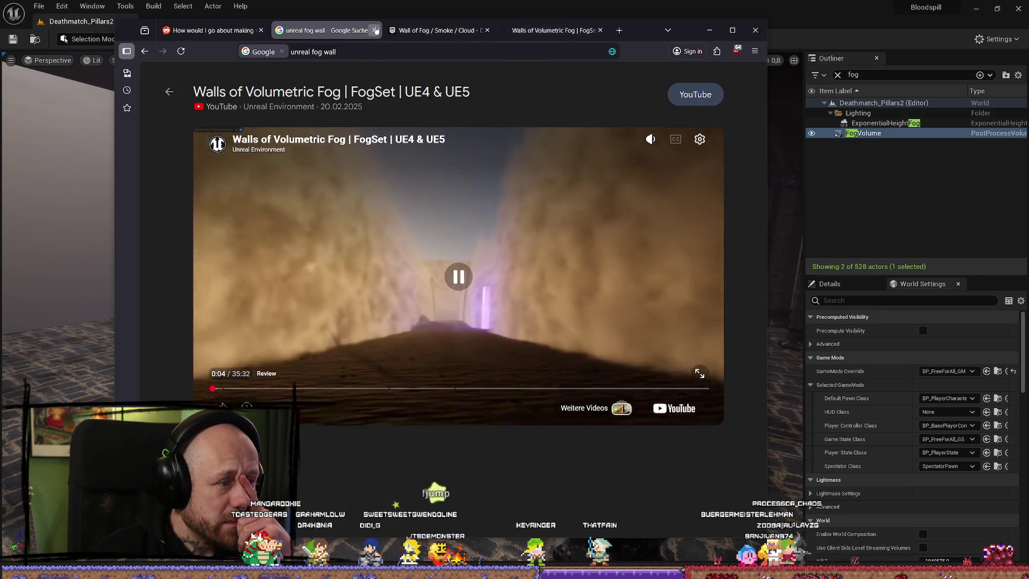
pyautogui.click(376, 30)
pyautogui.click(434, 31)
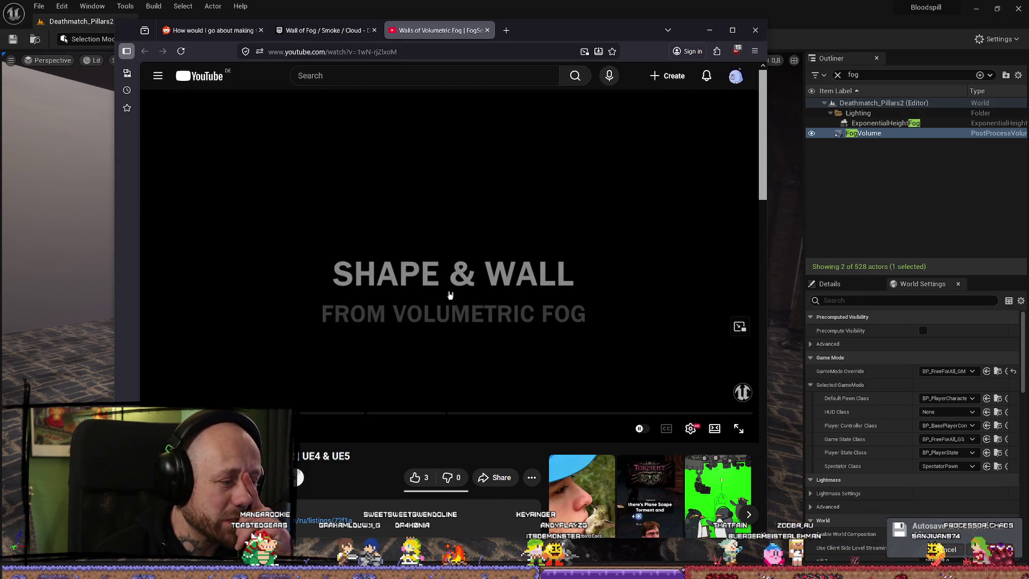
# Seek the video to its editor fog-wall demo and expand the full description
pyautogui.click(472, 288)
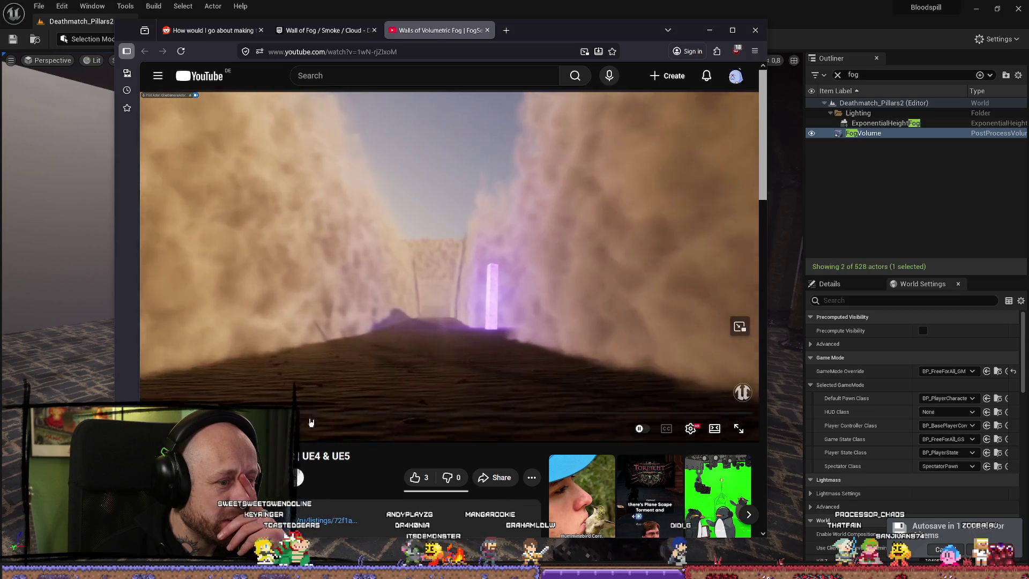
pyautogui.moveTo(310, 417); pyautogui.dragTo(207, 417)
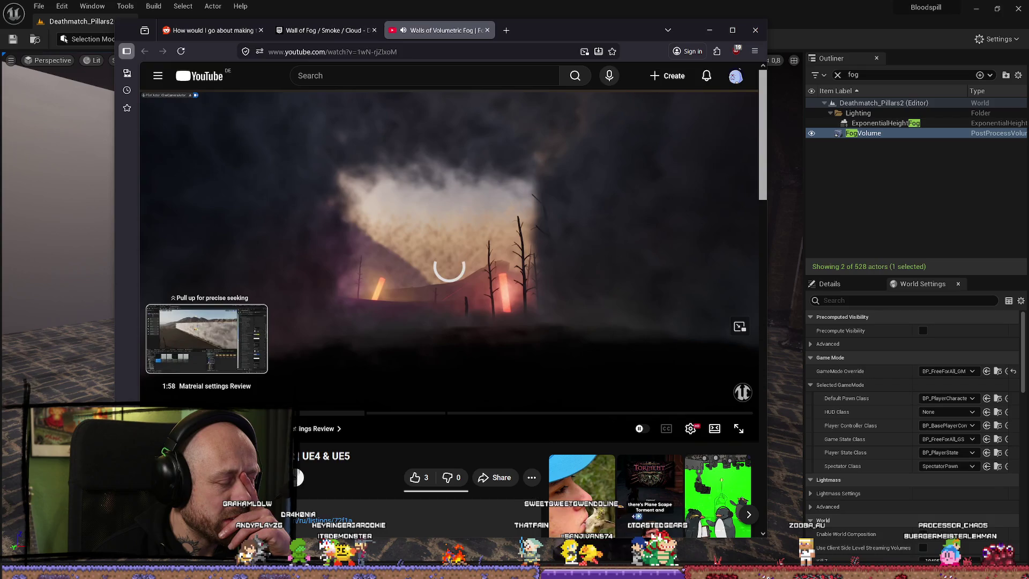
pyautogui.moveTo(210, 413)
pyautogui.mouseDown()
pyautogui.moveTo(228, 413)
pyautogui.moveTo(207, 414)
pyautogui.mouseUp()
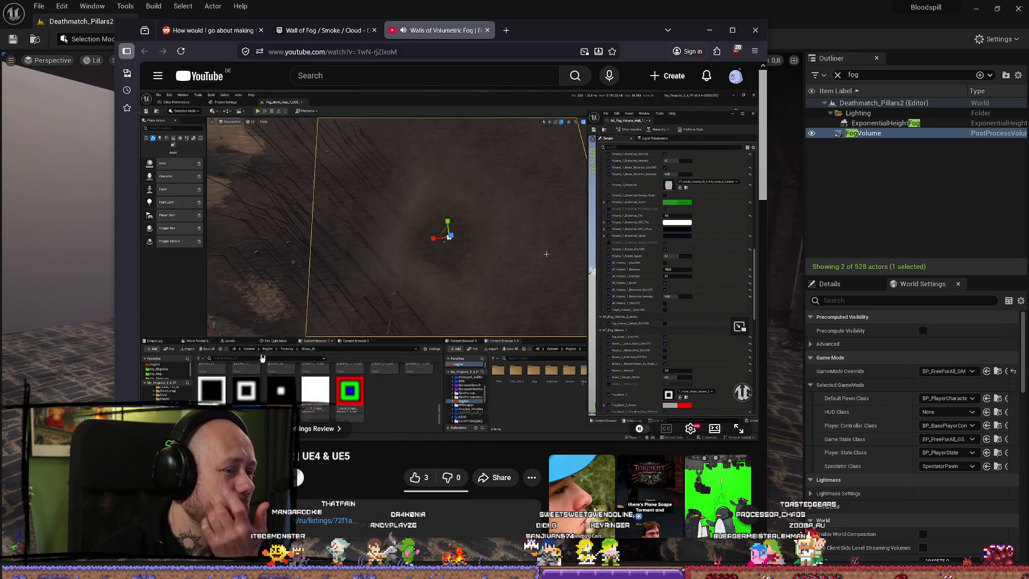
pyautogui.scroll(-3, 262, 358)
pyautogui.click(343, 381)
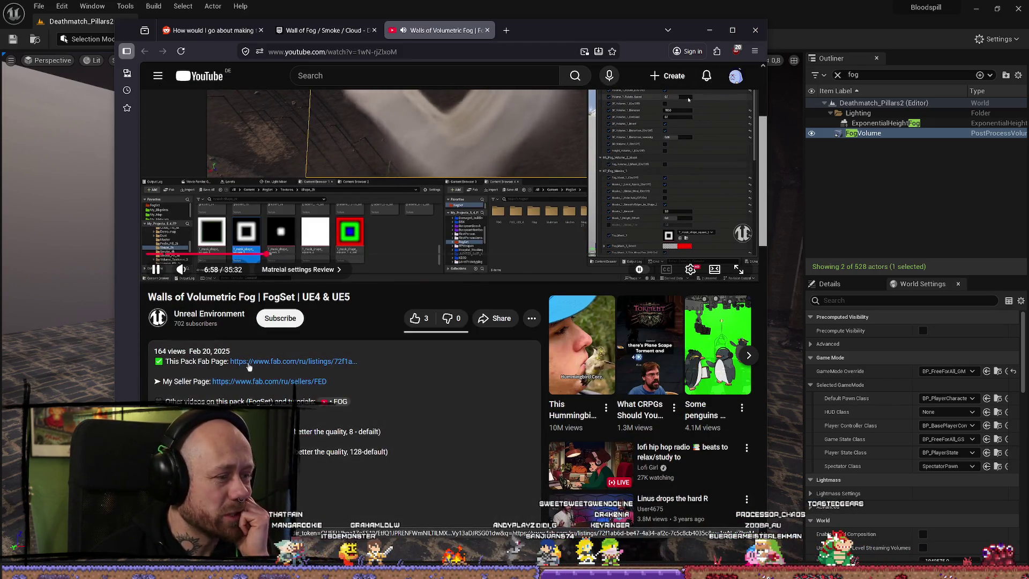
# Jump ahead to the video's example scene and pause there
pyautogui.scroll(3, 249, 368)
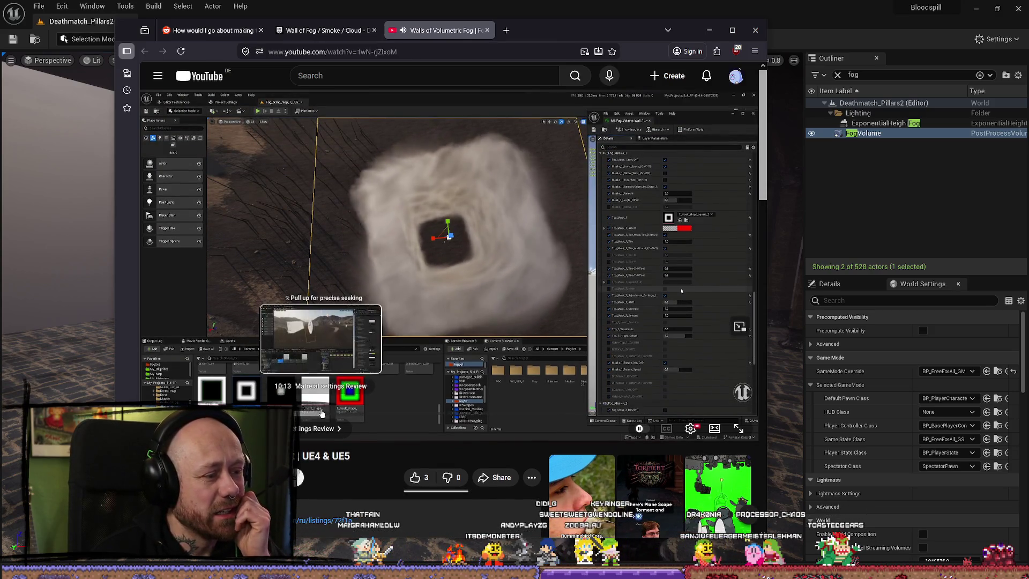
pyautogui.click(320, 413)
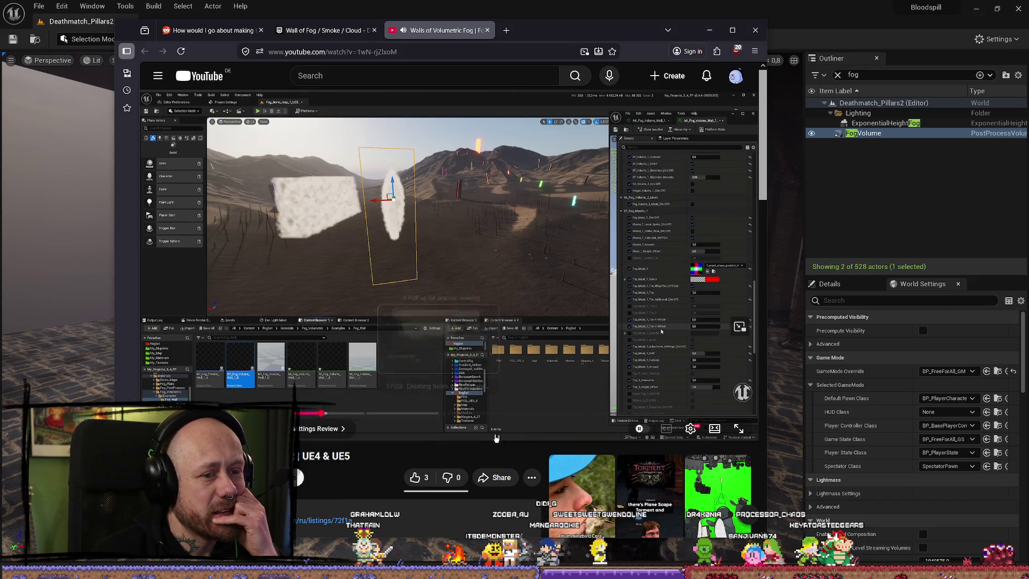
pyautogui.click(546, 414)
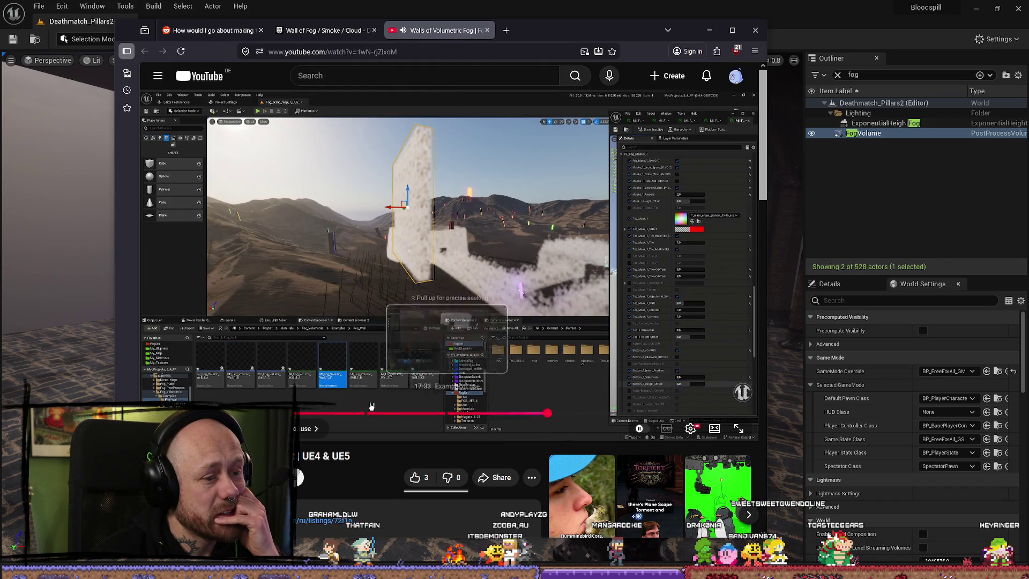
pyautogui.press('space')
# Check the FOG pack's Fab listing, then close it and return to the video page
pyautogui.scroll(-7, 297, 355)
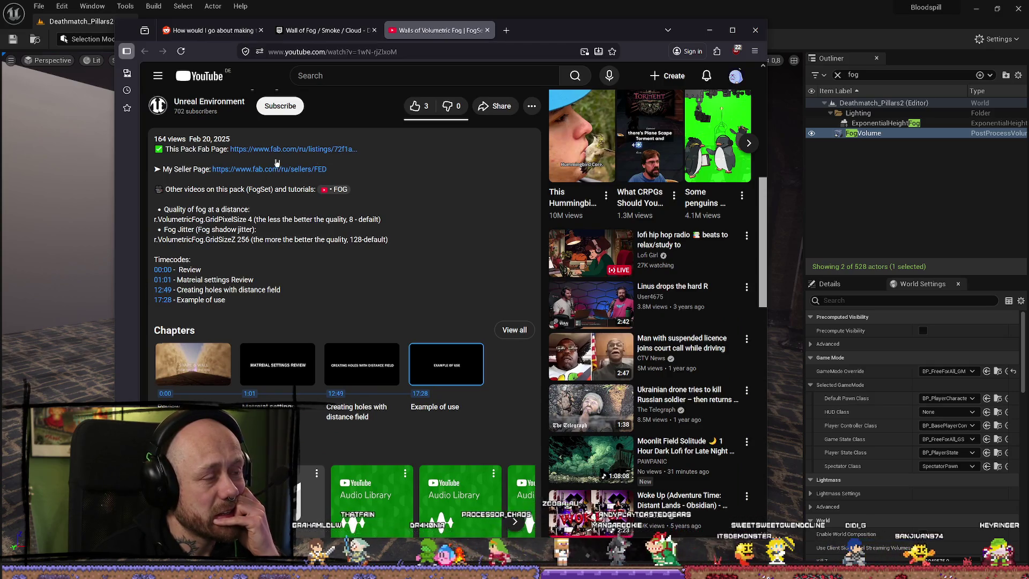
pyautogui.click(306, 150)
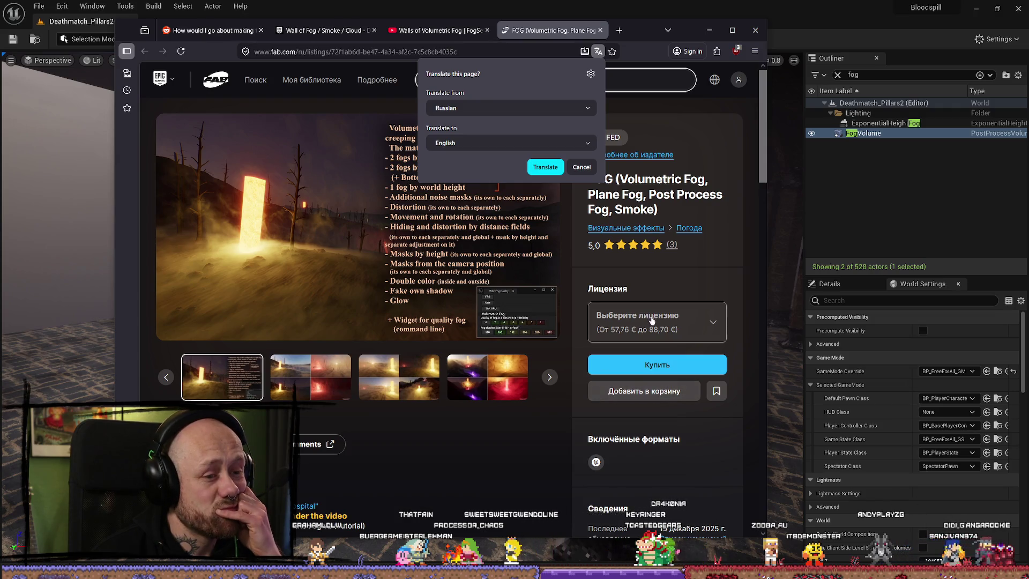
pyautogui.click(600, 31)
pyautogui.scroll(-10, 440, 408)
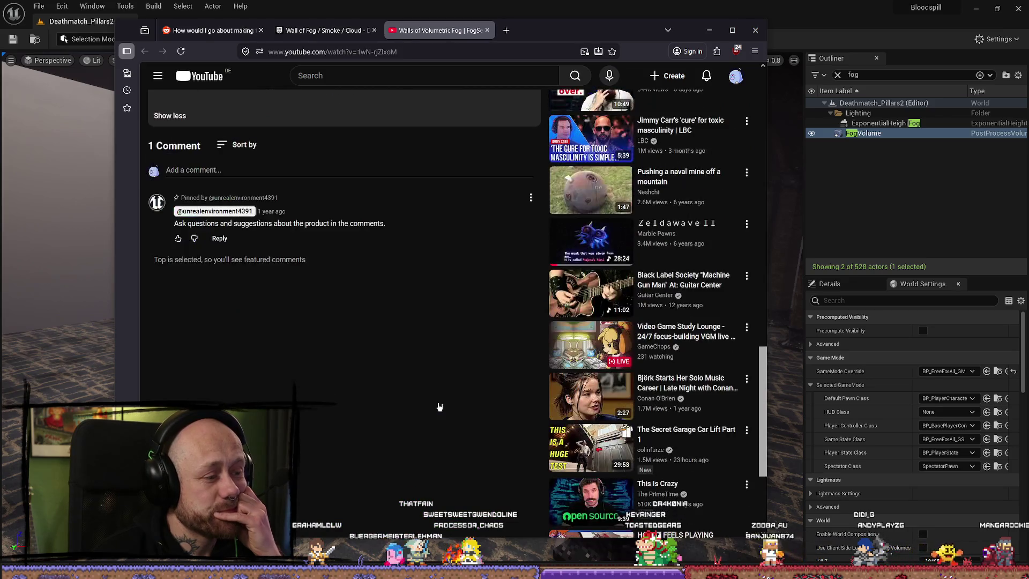
pyautogui.scroll(10, 439, 407)
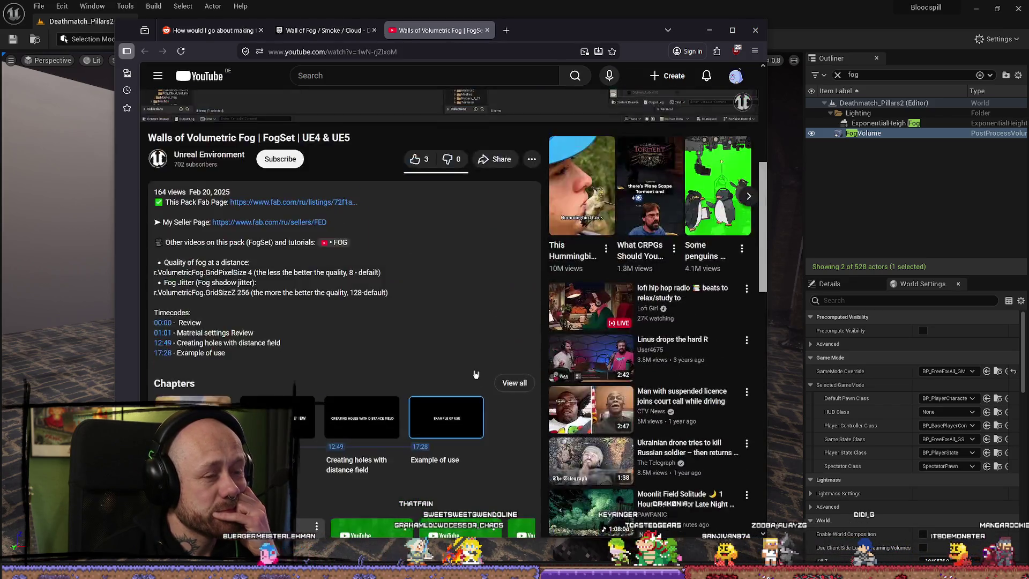
pyautogui.scroll(3, 397, 197)
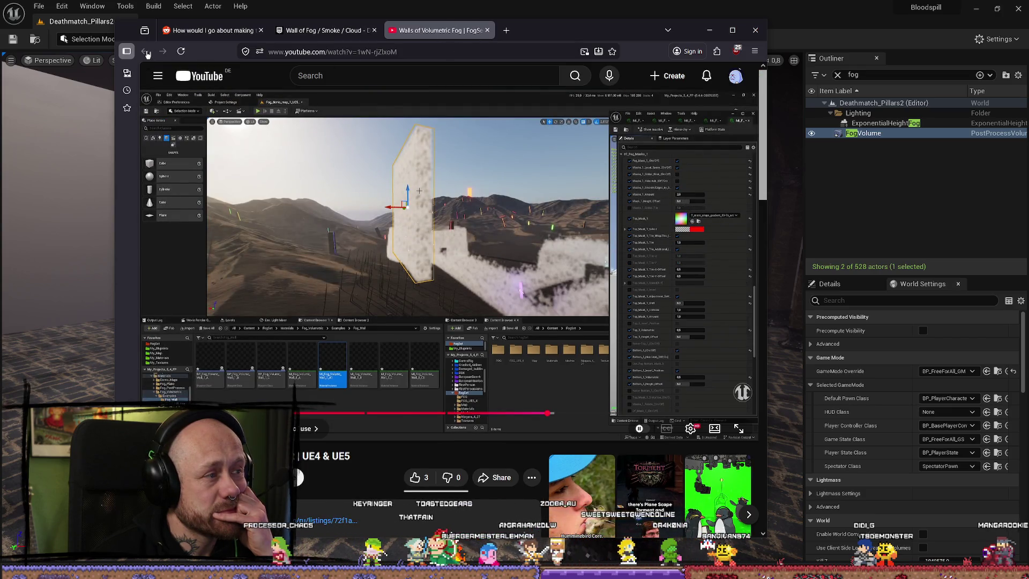
# Close the Walls of Volumetric Fog video tab, back to the Wall of Fog thread
pyautogui.middleClick(410, 31)
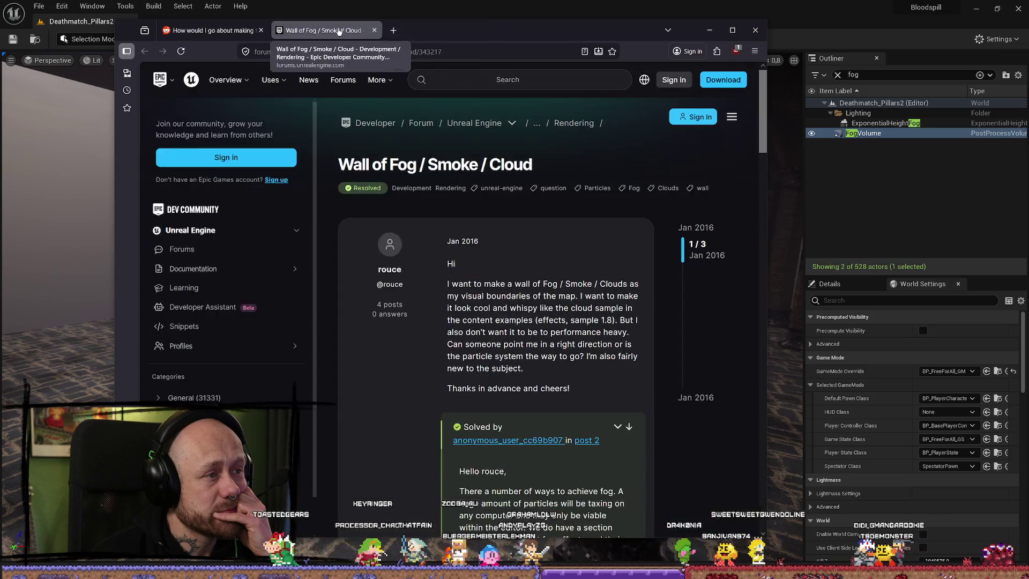
pyautogui.click(210, 31)
pyautogui.click(321, 31)
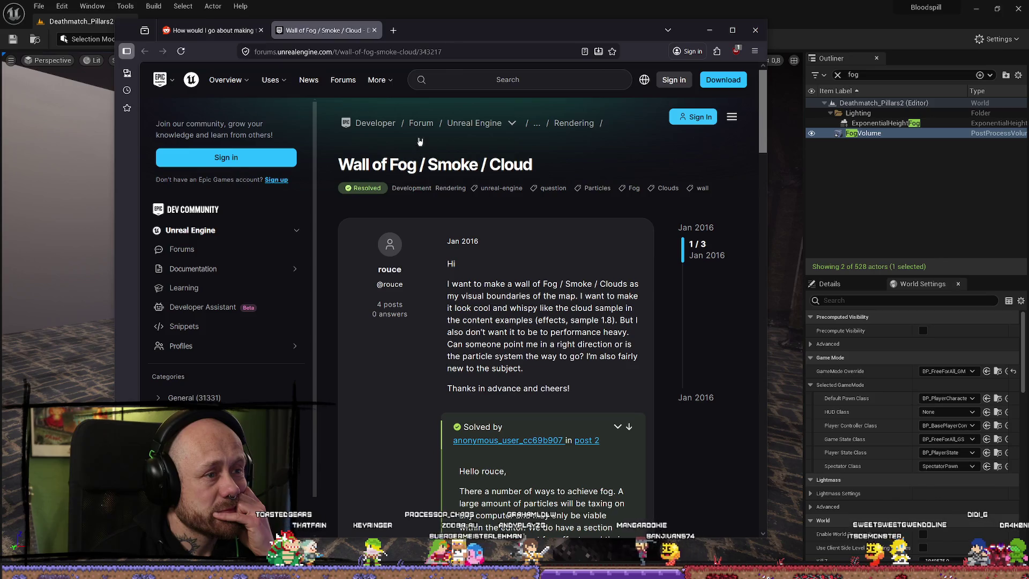
# Start a new tab with the search query 'unreal'
pyautogui.click(393, 31)
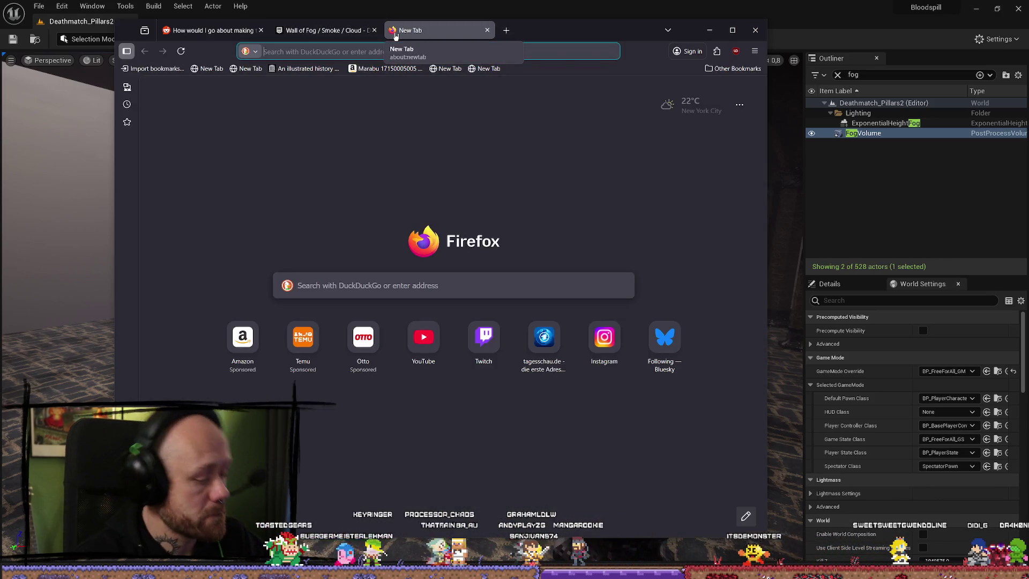
pyautogui.write('unreal w')
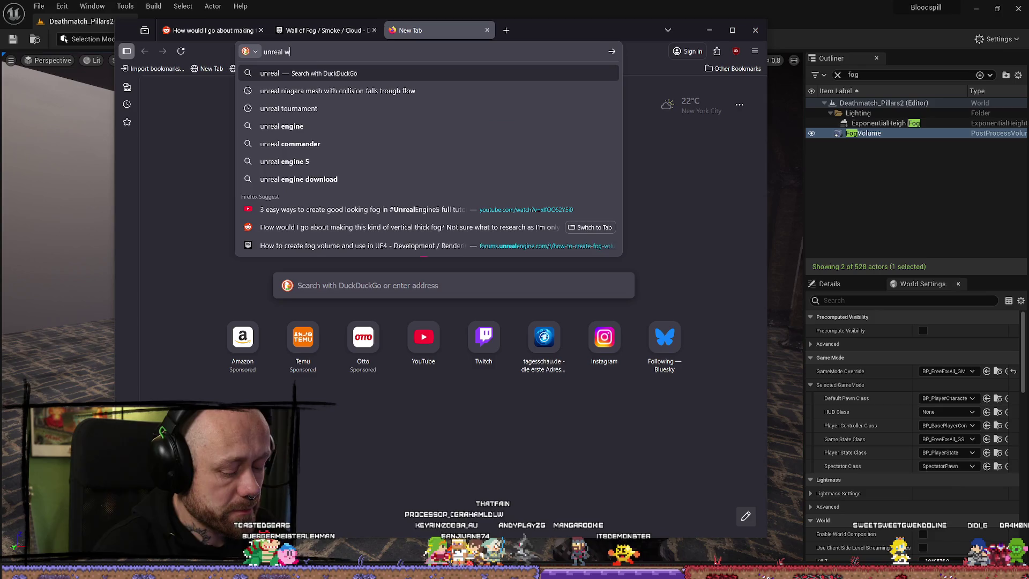
pyautogui.write('al')
pyautogui.press('BackSpace')
pyautogui.press('BackSpace')
pyautogui.press('BackSpace')
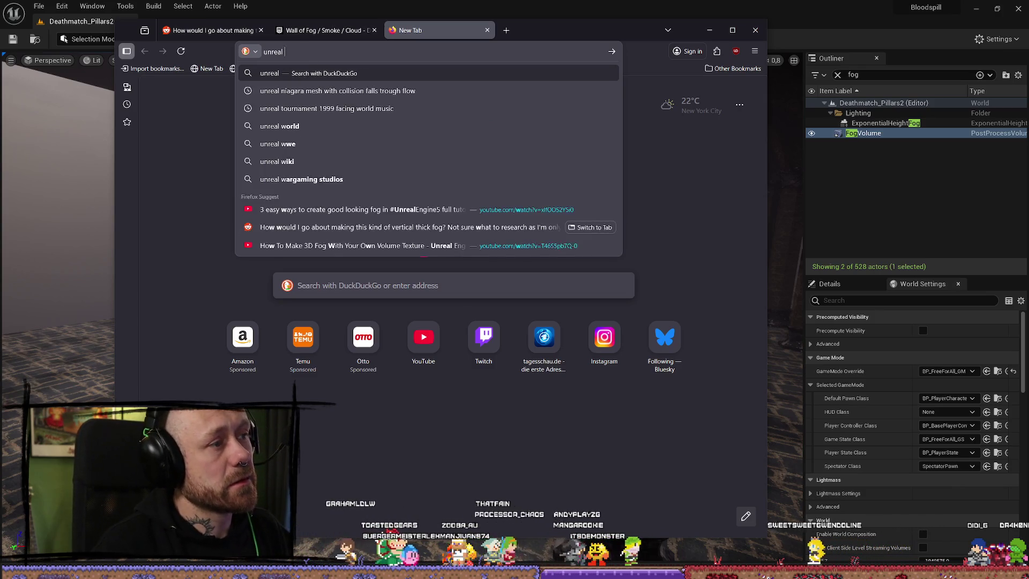
# Search DuckDuckGo for 'unreal fog wall' and open the Local Fog Volumes YouTube video
pyautogui.write('fog w')
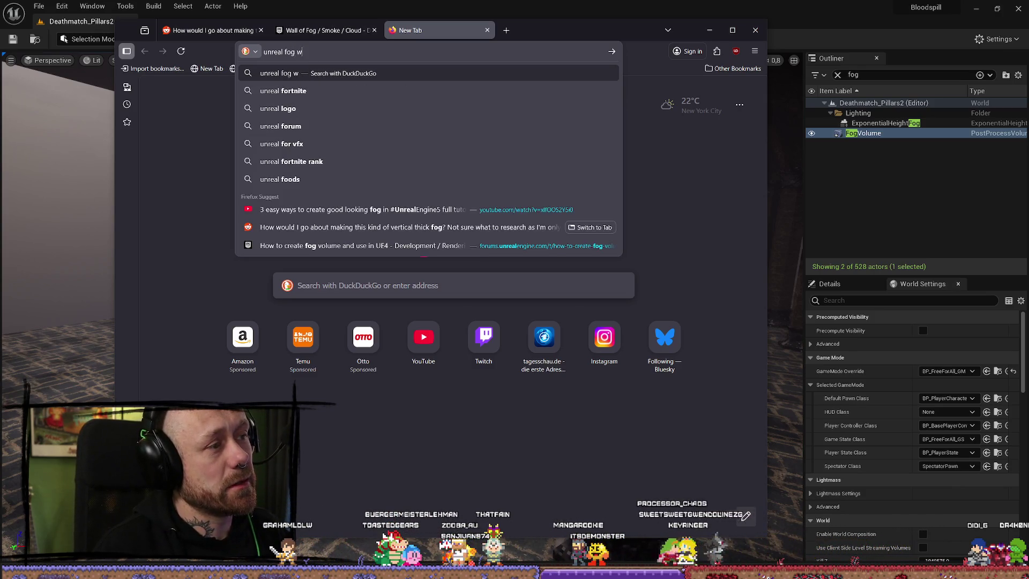
pyautogui.write('all')
pyautogui.press('Return')
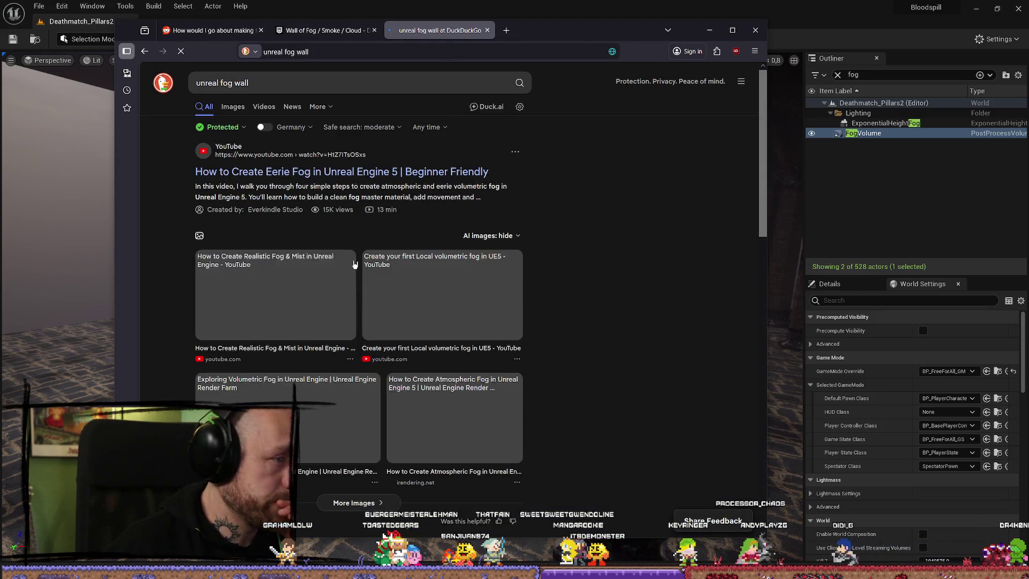
pyautogui.scroll(-2, 324, 229)
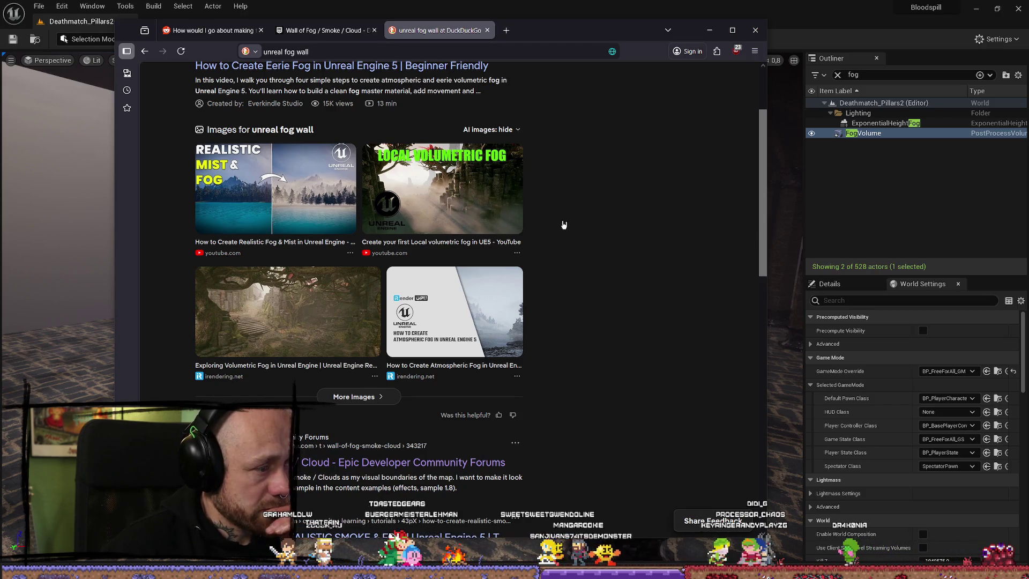
pyautogui.scroll(-5, 564, 225)
pyautogui.scroll(-2, 562, 242)
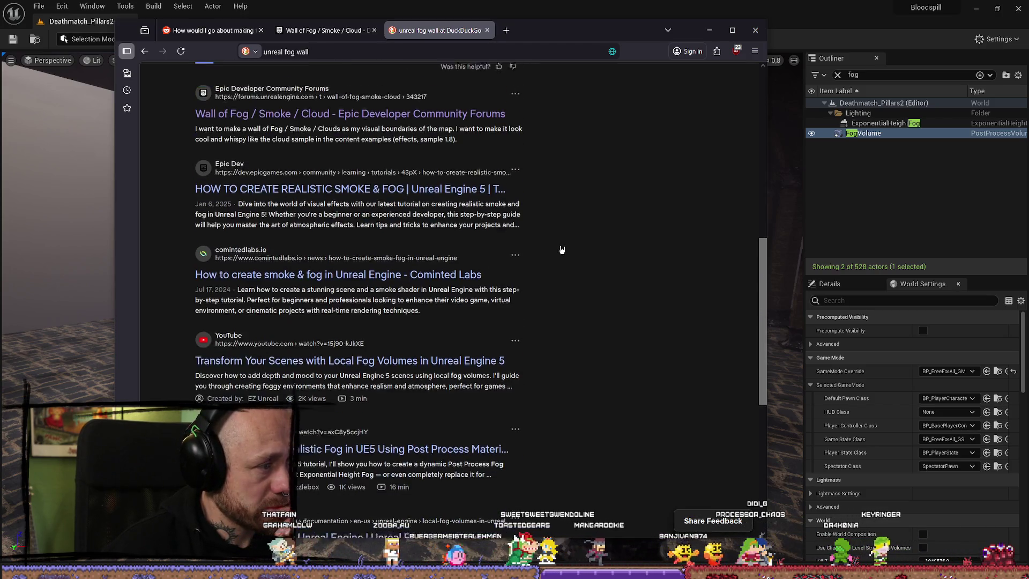
pyautogui.scroll(-3, 563, 244)
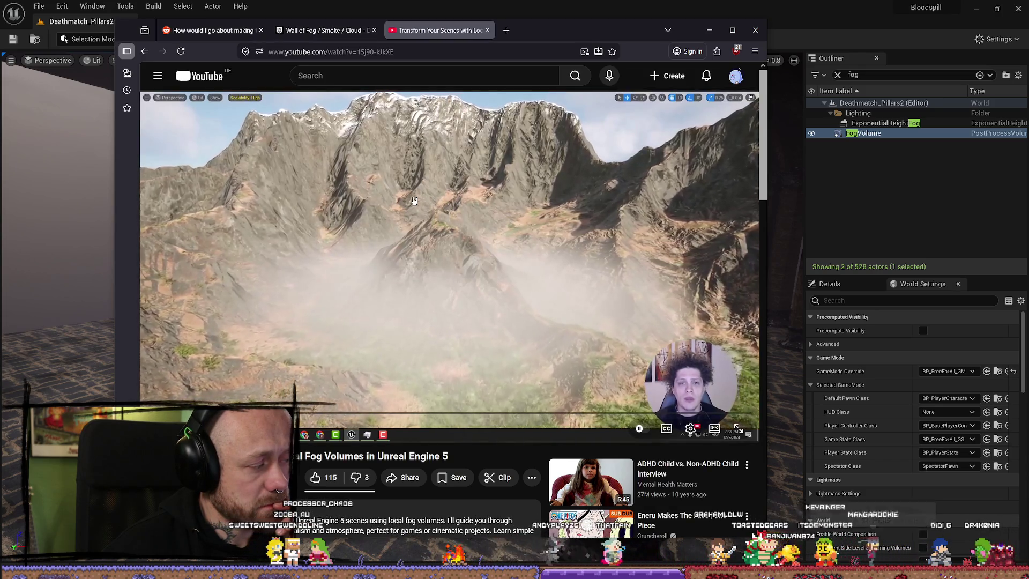
# Skip the Local Fog Volumes video ahead to its fog volume demo, then return to the results
pyautogui.click(412, 197)
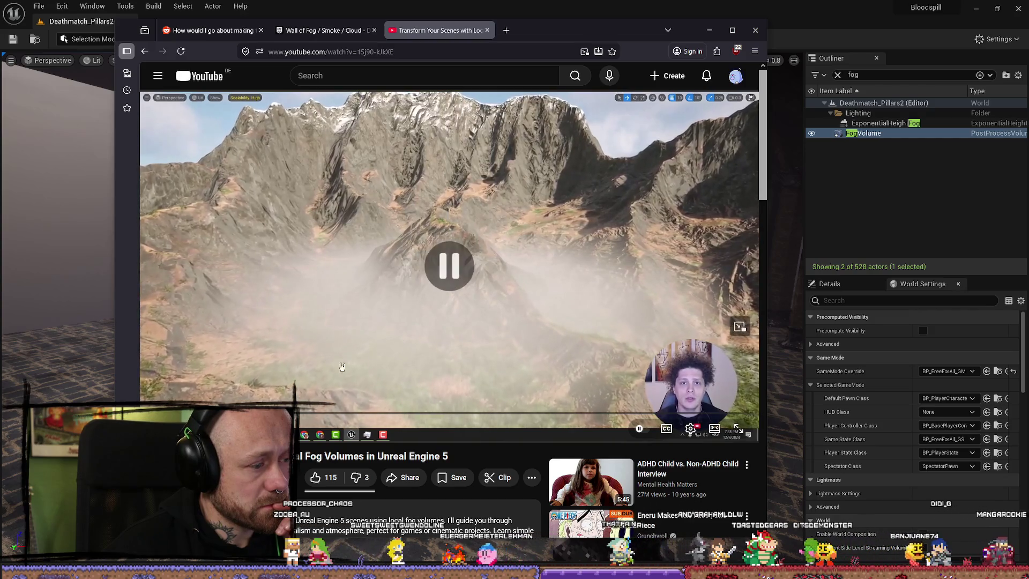
pyautogui.click(376, 315)
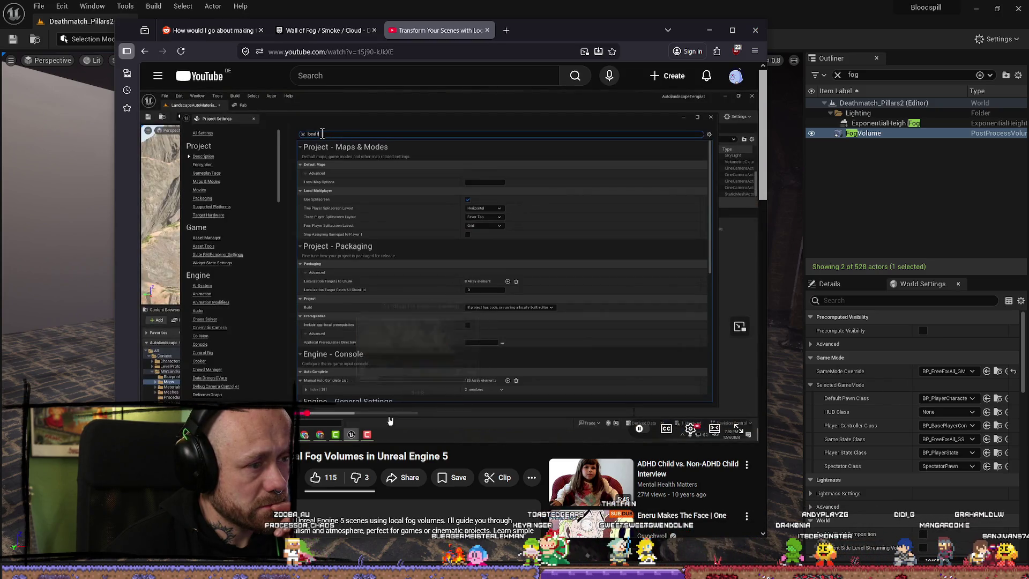
pyautogui.click(382, 407)
pyautogui.moveTo(402, 418)
pyautogui.mouseDown()
pyautogui.moveTo(548, 370)
pyautogui.moveTo(622, 368)
pyautogui.mouseUp()
pyautogui.click(678, 369)
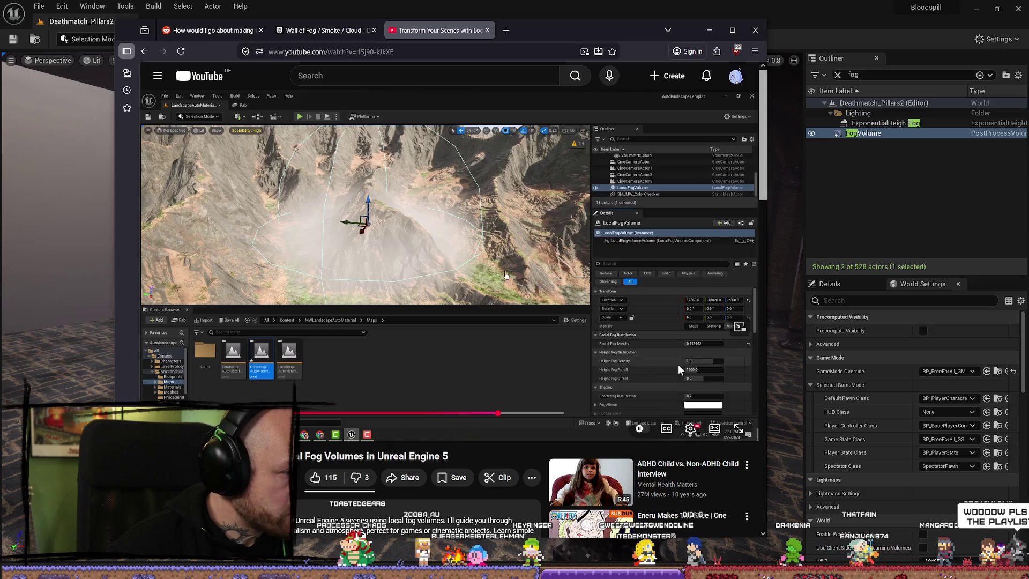
pyautogui.scroll(-4, 678, 365)
pyautogui.hotkey('alt', 'Left')
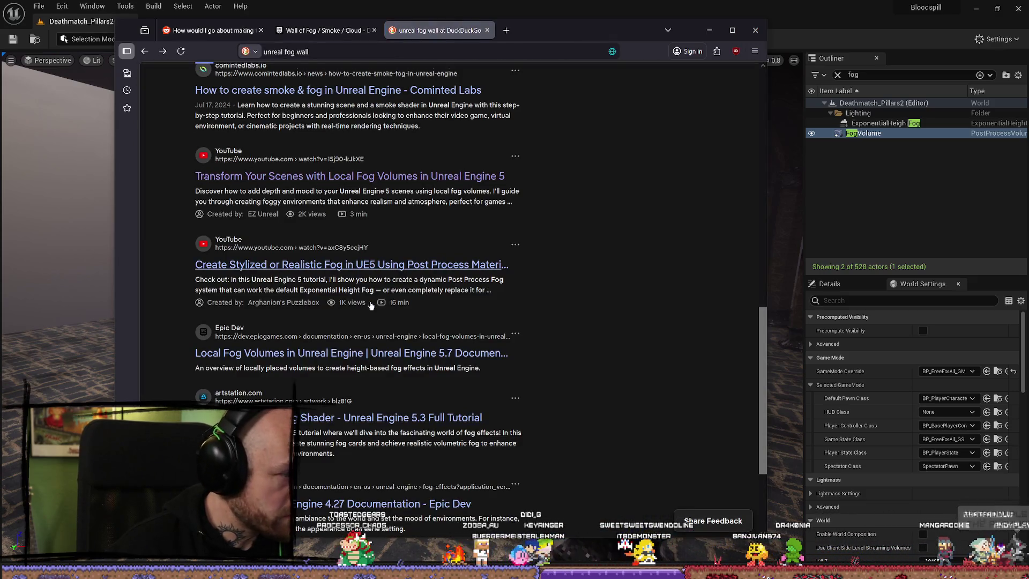
# Scroll further down the fog search results, then bring the Spotify Female Front! player forward
pyautogui.scroll(-1, 371, 305)
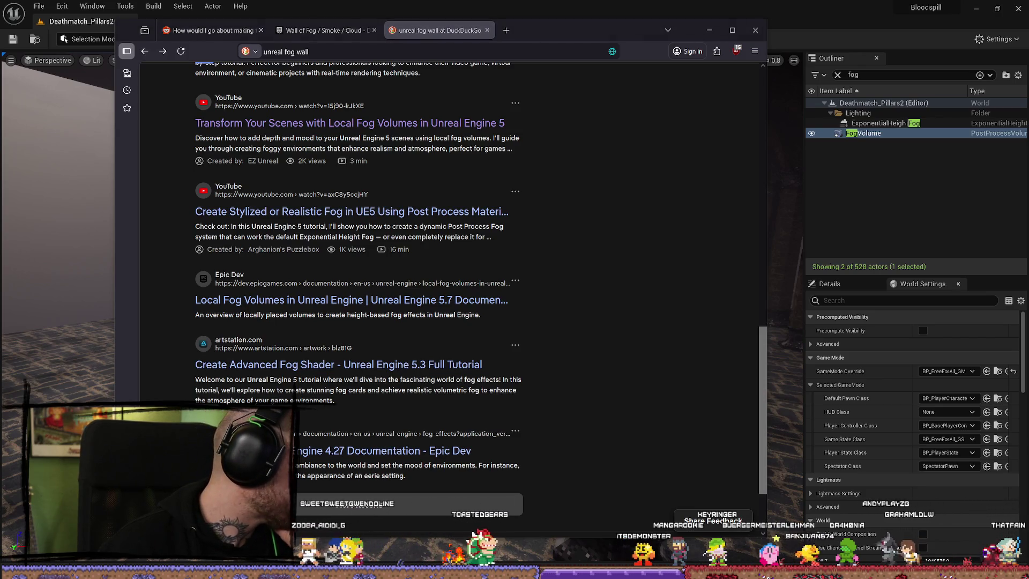
pyautogui.hotkey('alt', 'Tab')
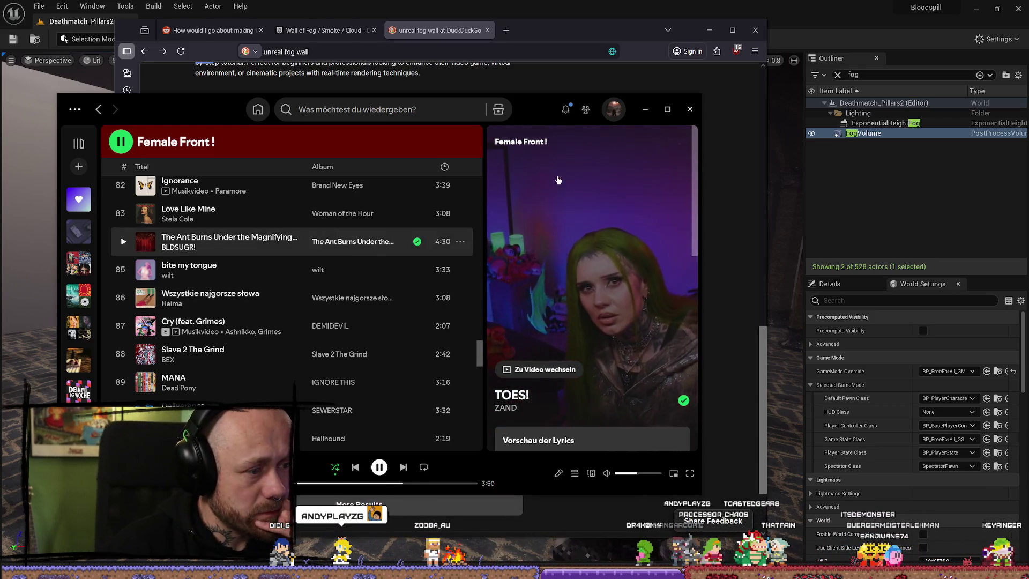
# Move the Spotify window aside to reveal the 'unreal fog wall' results
pyautogui.moveTo(550, 110)
pyautogui.mouseDown()
pyautogui.moveTo(658, 137)
pyautogui.moveTo(711, 110)
pyautogui.moveTo(1028, 80)
pyautogui.mouseUp()
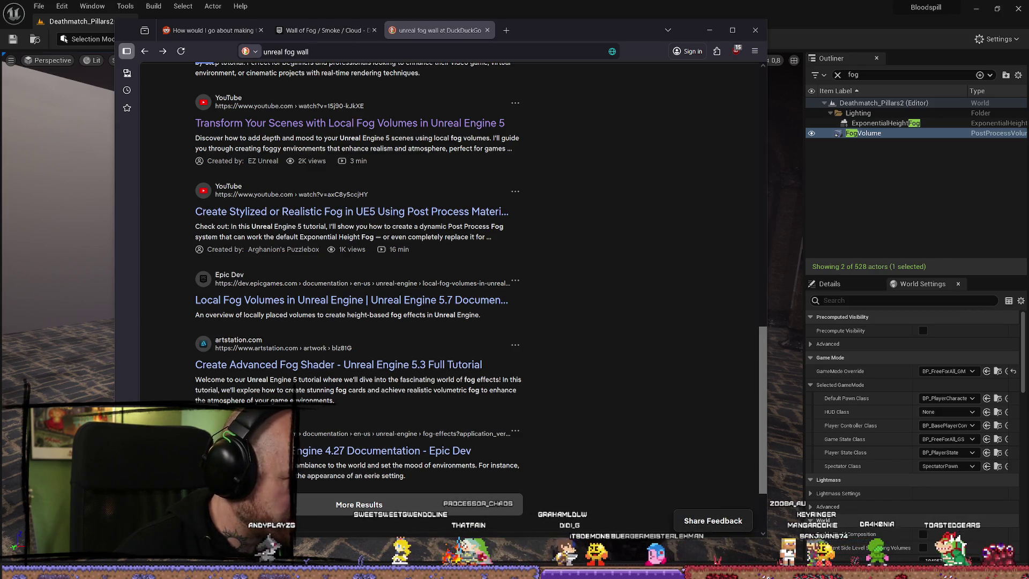
pyautogui.click(487, 31)
pyautogui.scroll(-5, 721, 103)
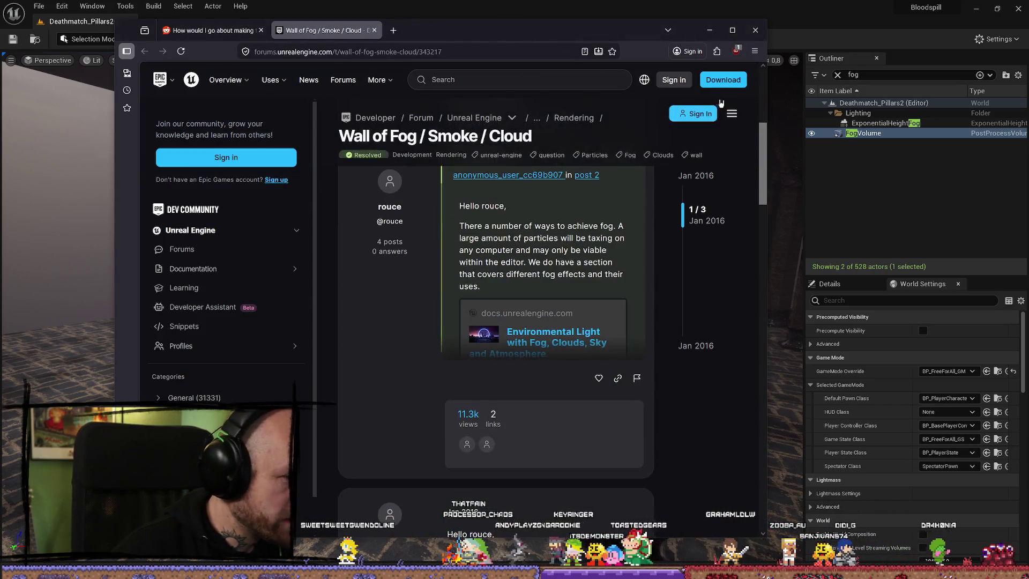
pyautogui.moveTo(769, 97); pyautogui.dragTo(890, 97)
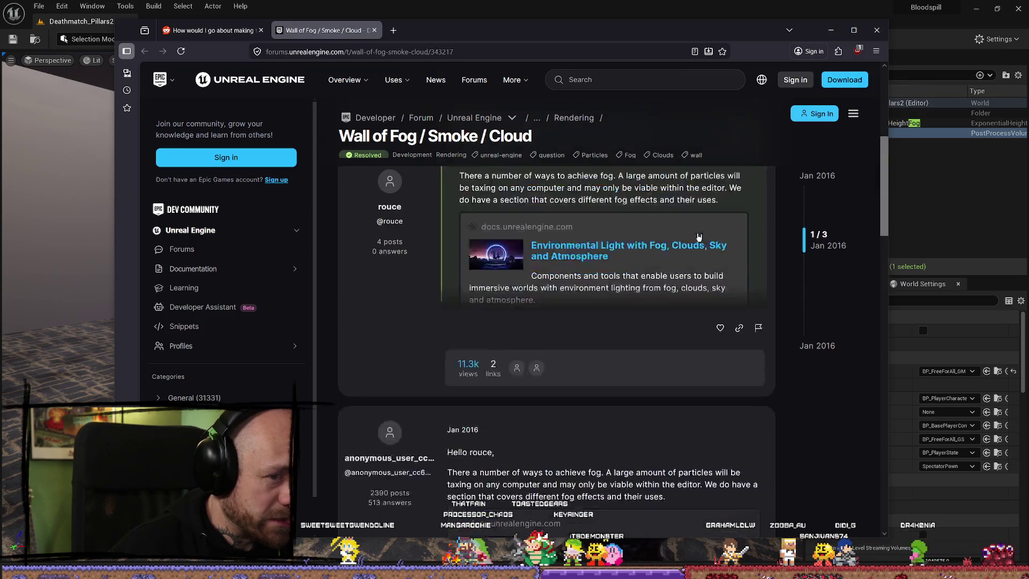
pyautogui.scroll(2, 699, 175)
pyautogui.click(831, 30)
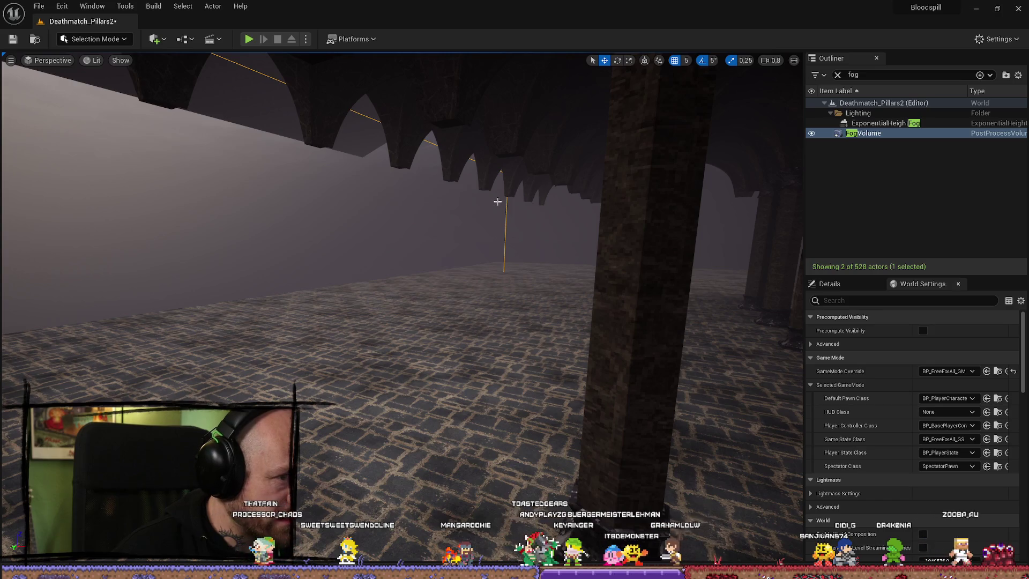
pyautogui.moveTo(611, 327); pyautogui.dragTo(793, 327)
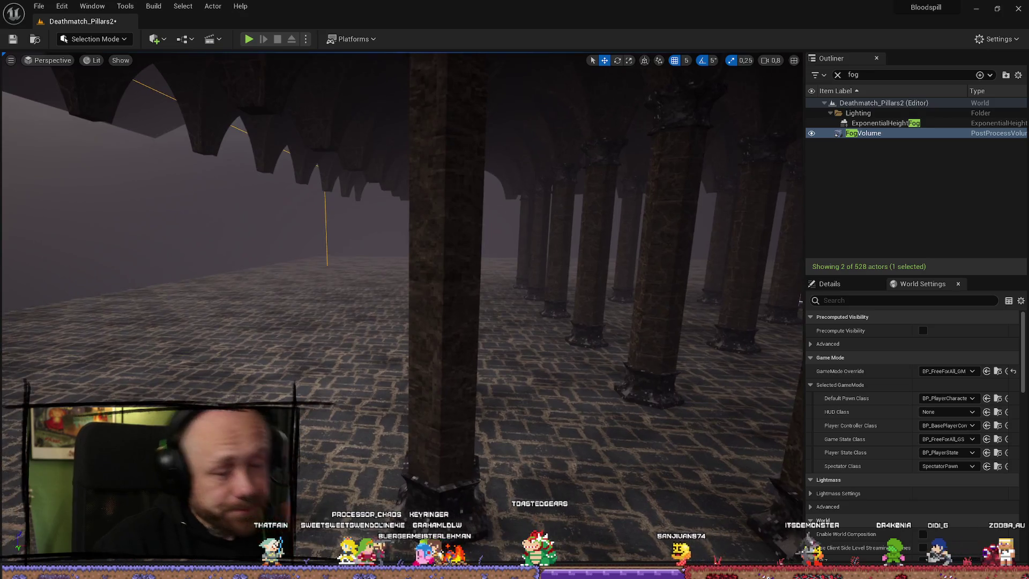
pyautogui.moveTo(793, 327)
pyautogui.mouseDown()
pyautogui.moveTo(740, 301)
pyautogui.moveTo(386, 300)
pyautogui.moveTo(471, 223)
pyautogui.mouseUp()
# Place a new Plane from Quick Add > Shapes and rotate it -90° to stand upright
pyautogui.hotkey('ctrl', 'space')
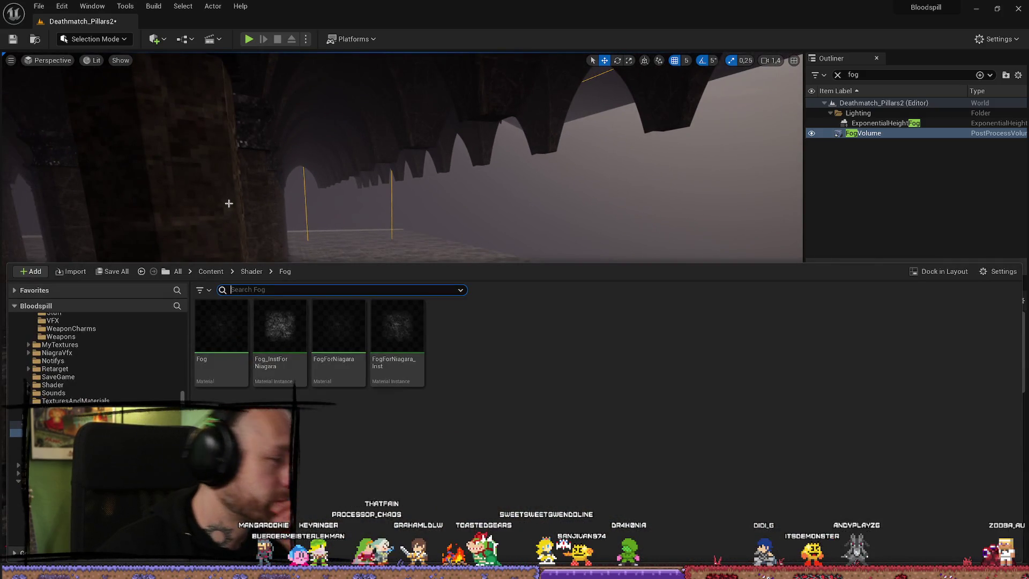
pyautogui.moveTo(305, 312)
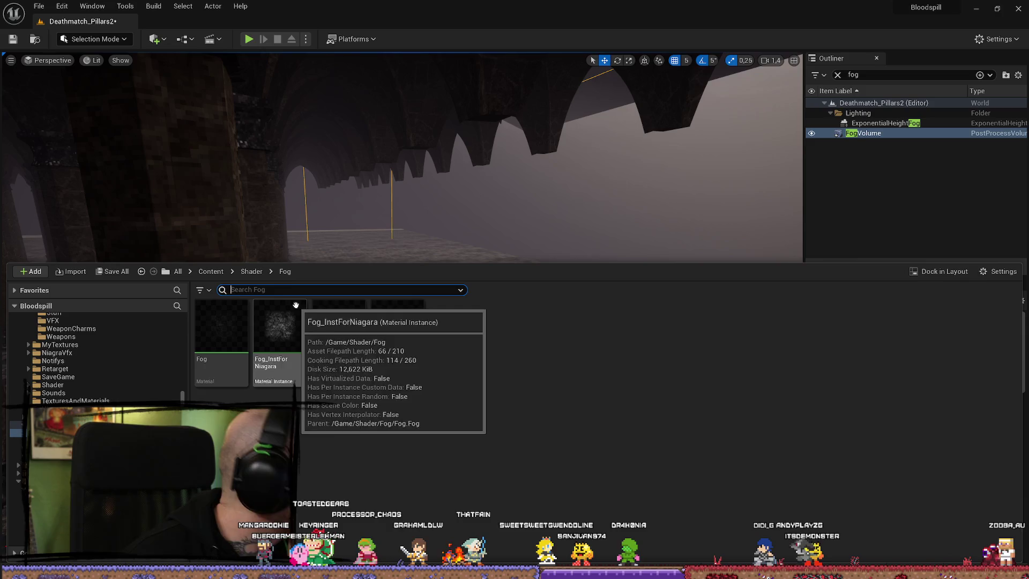
pyautogui.click(161, 40)
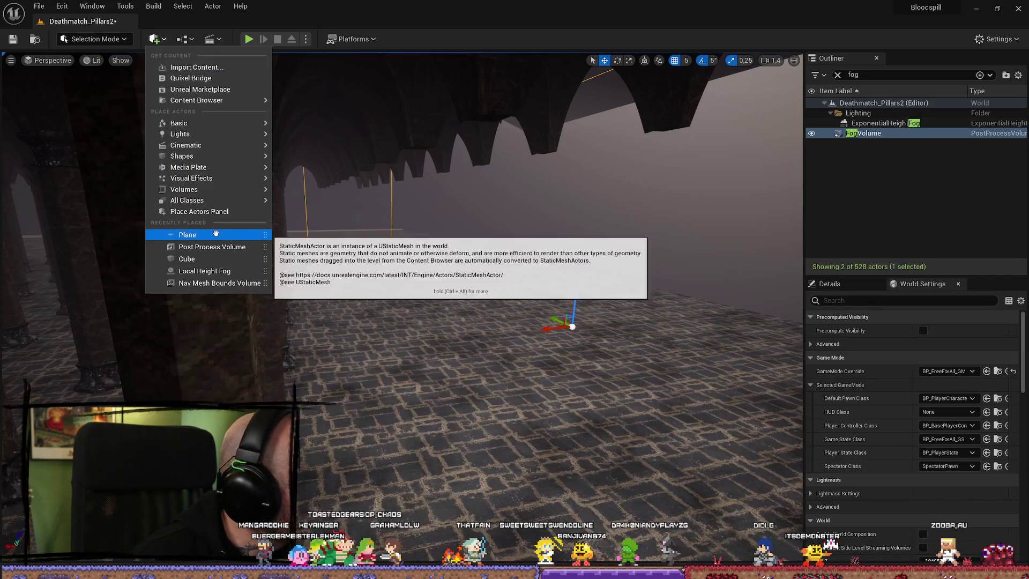
pyautogui.moveTo(234, 161)
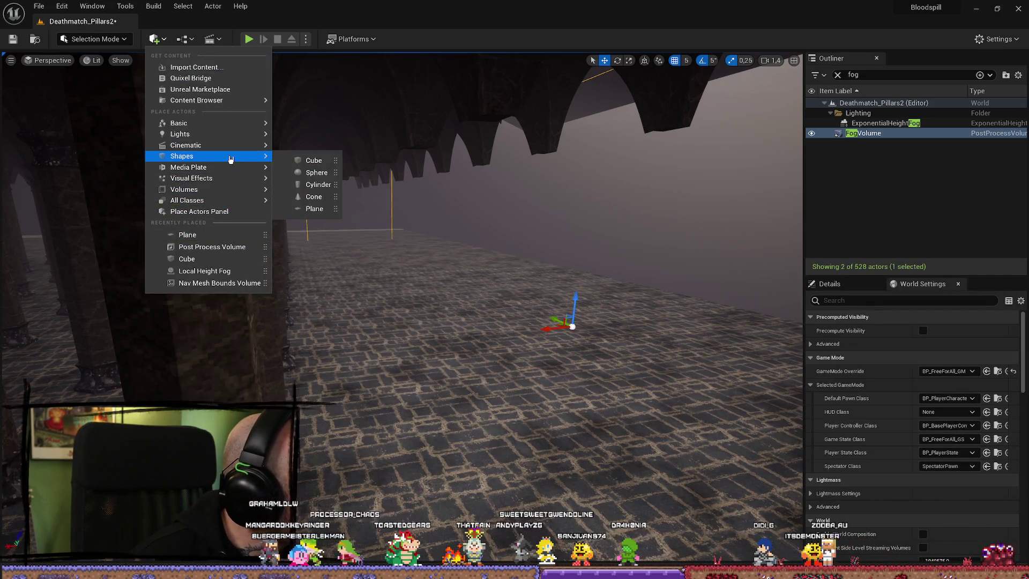
pyautogui.click(311, 209)
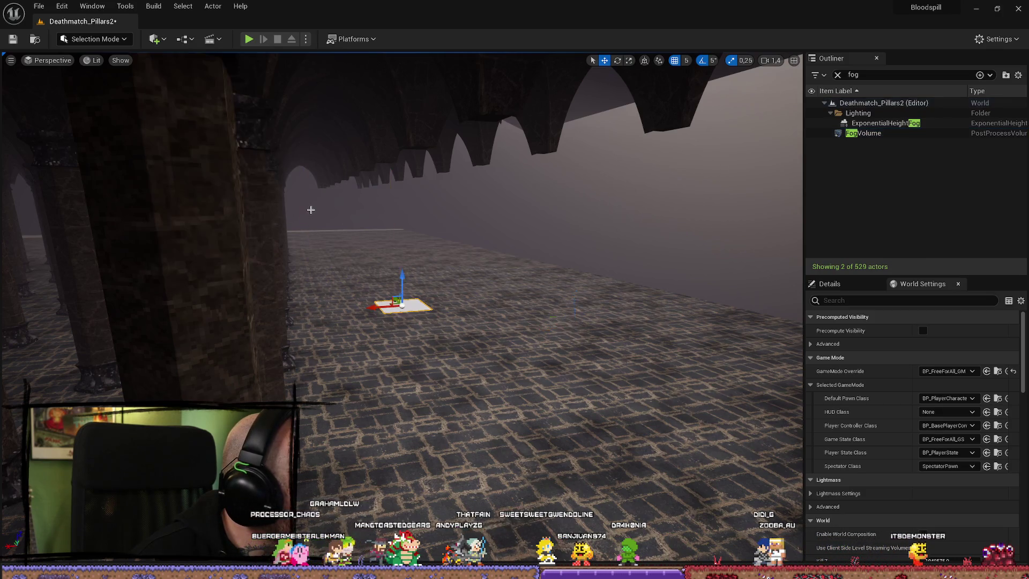
pyautogui.moveTo(92, 281); pyautogui.dragTo(93, 281)
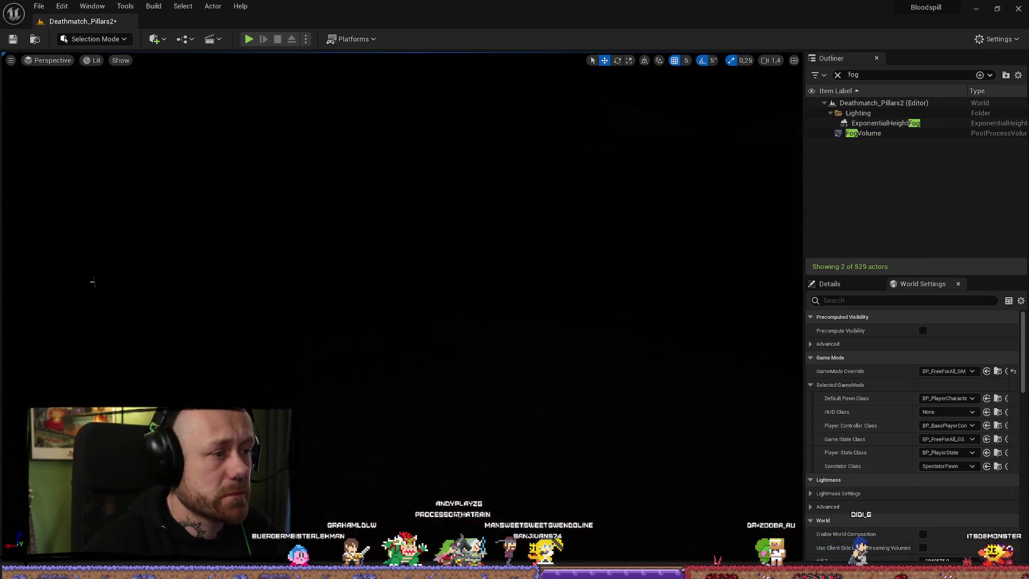
pyautogui.press('e')
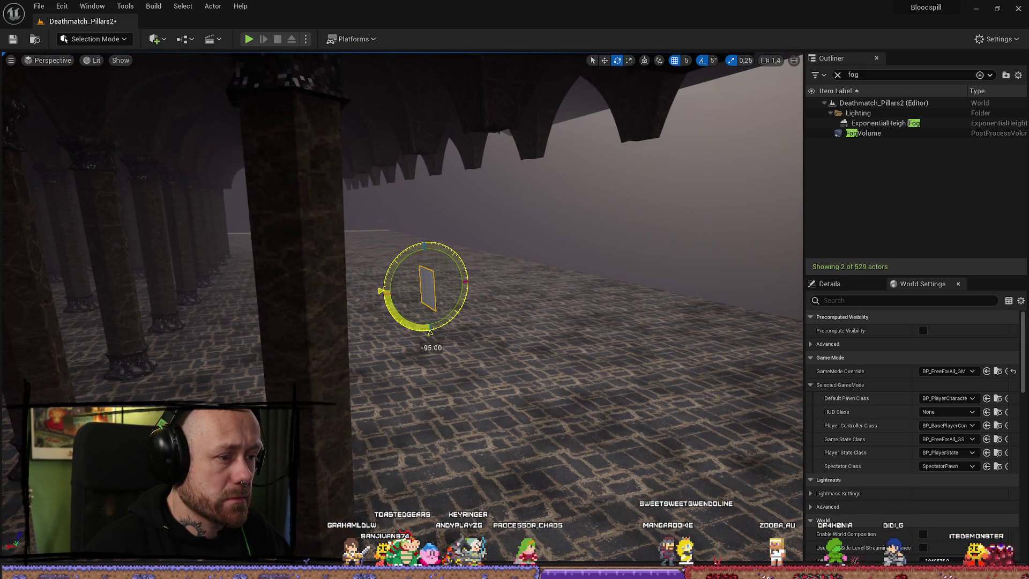
pyautogui.press('w')
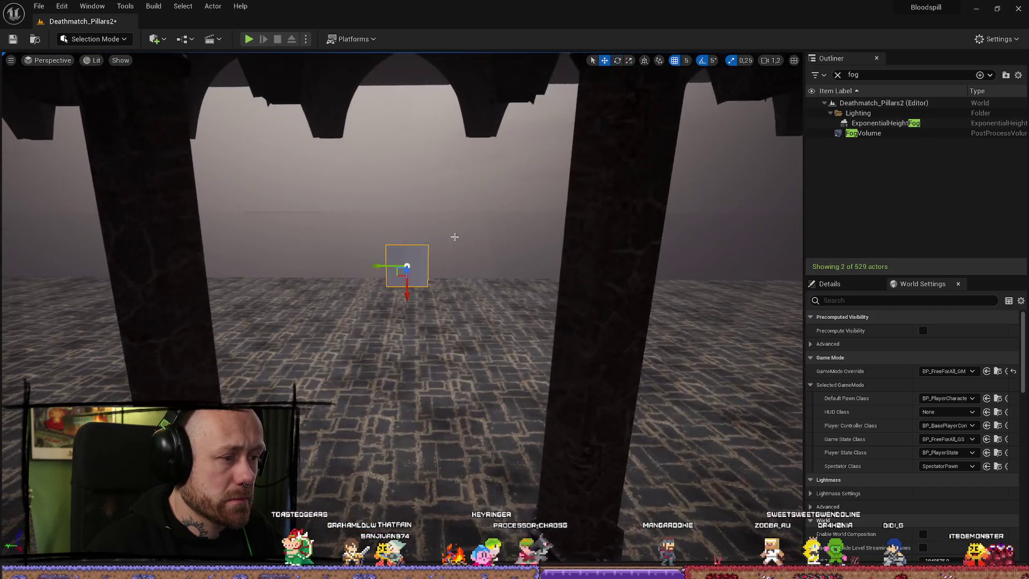
# Fly to the arches and scale the plane wide across the whole row of arches
pyautogui.scroll(3, 664, 258)
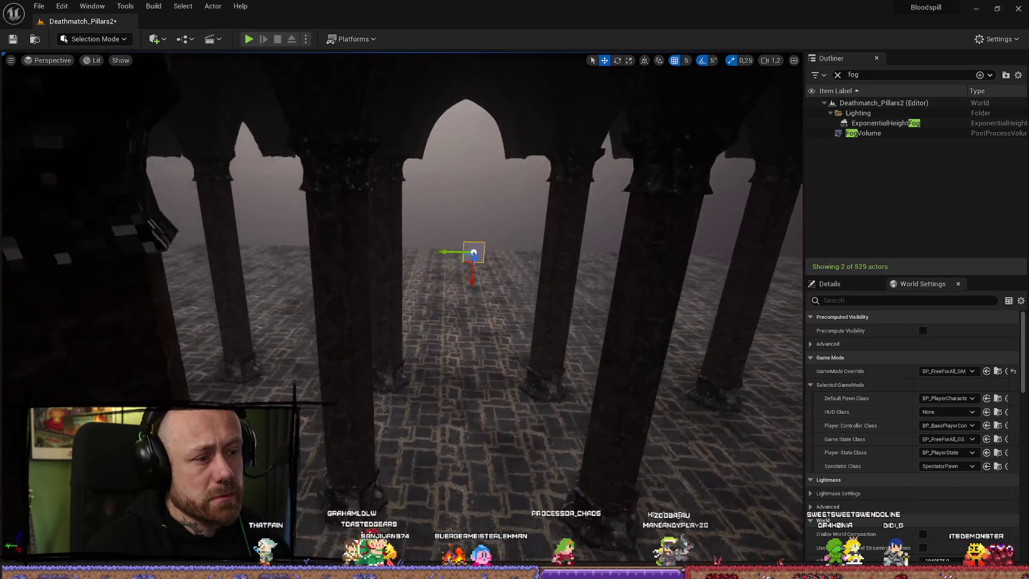
pyautogui.scroll(1, 635, 255)
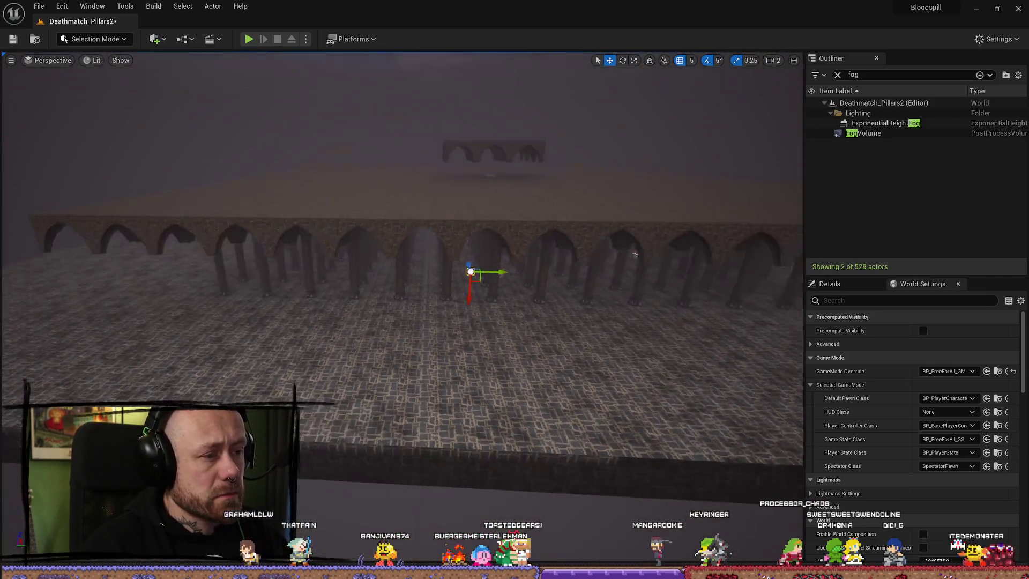
pyautogui.moveTo(636, 255); pyautogui.dragTo(475, 273)
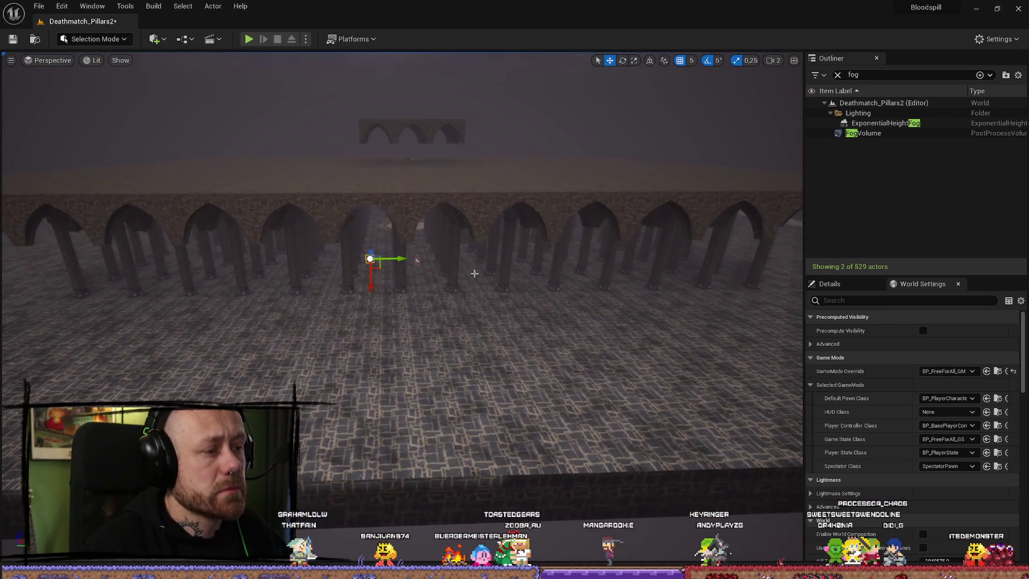
pyautogui.scroll(-1, 445, 267)
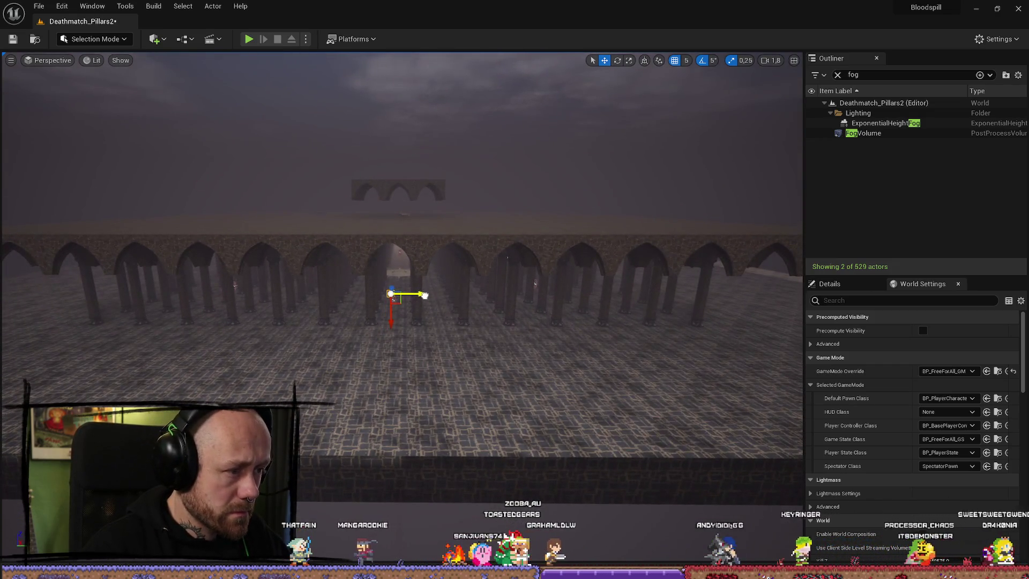
pyautogui.scroll(-1, 424, 295)
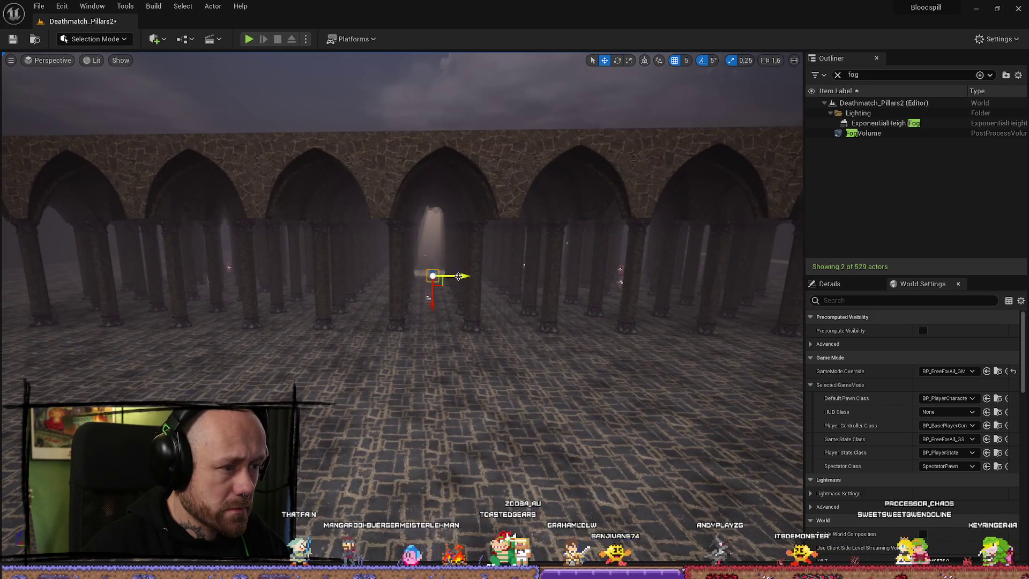
pyautogui.scroll(-3, 458, 276)
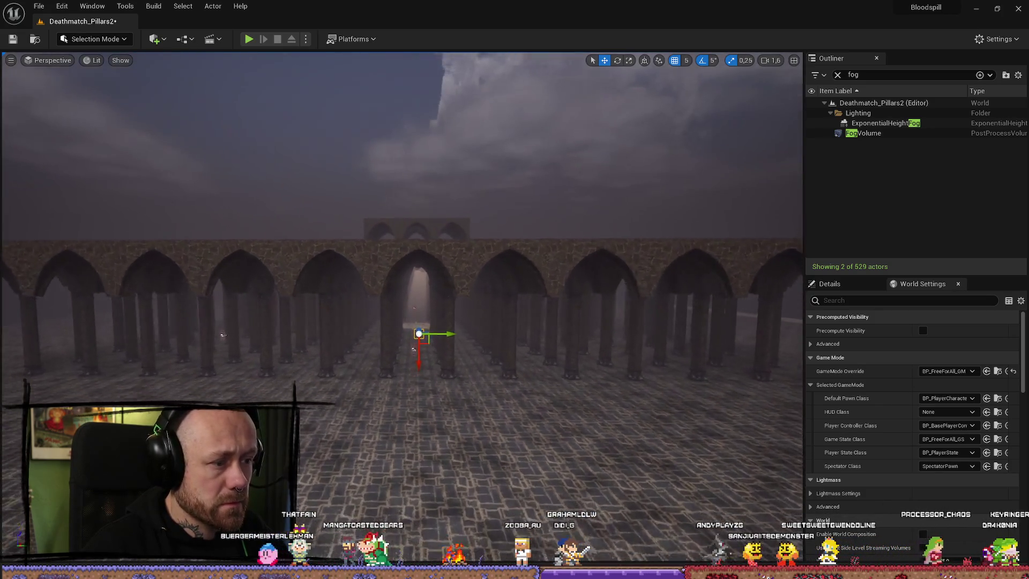
pyautogui.scroll(-1, 467, 274)
pyautogui.press('r')
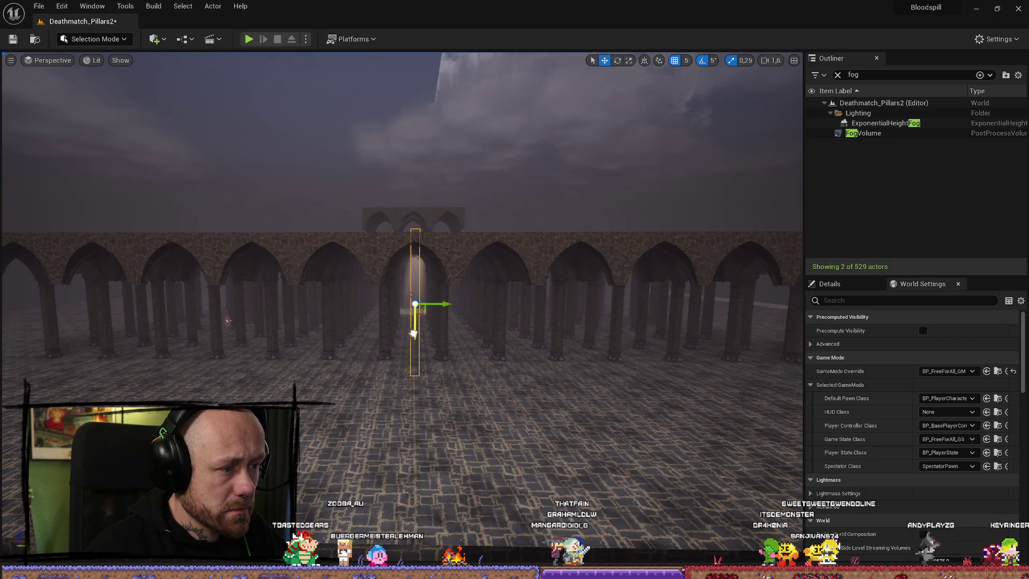
pyautogui.press('r')
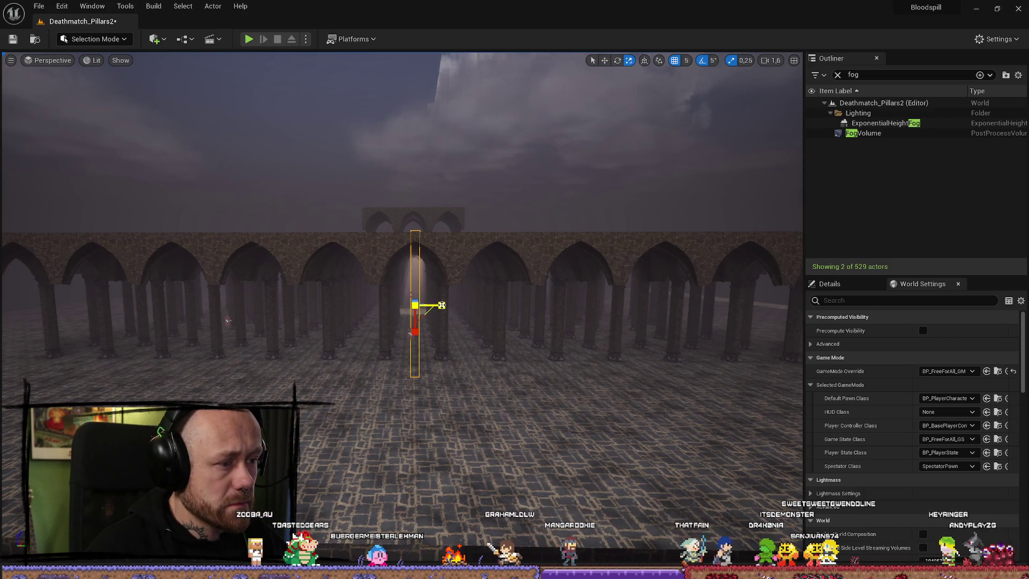
pyautogui.moveTo(441, 305); pyautogui.dragTo(605, 305)
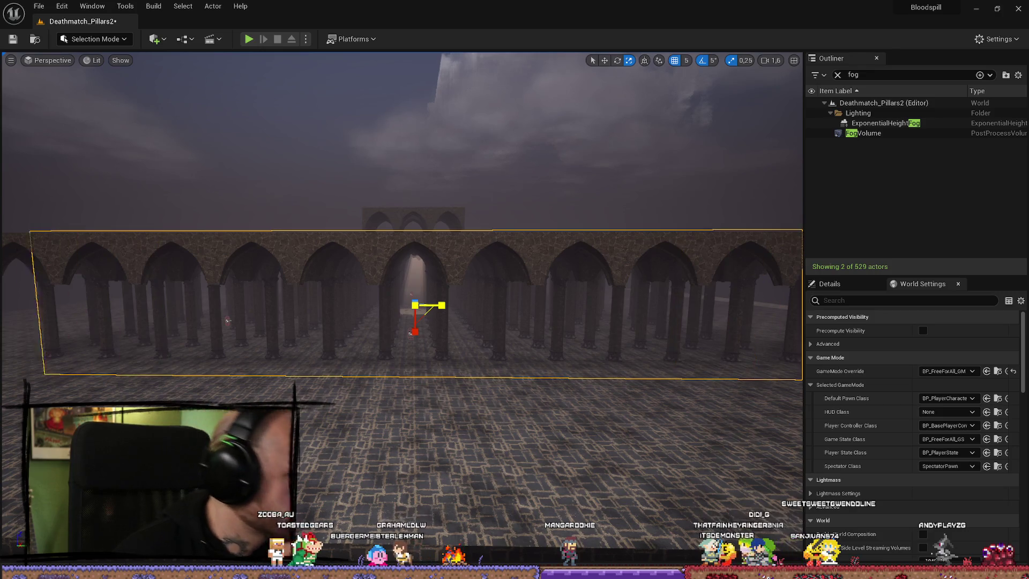
pyautogui.moveTo(471, 296)
pyautogui.mouseDown()
pyautogui.moveTo(525, 300)
pyautogui.moveTo(504, 298)
pyautogui.mouseUp()
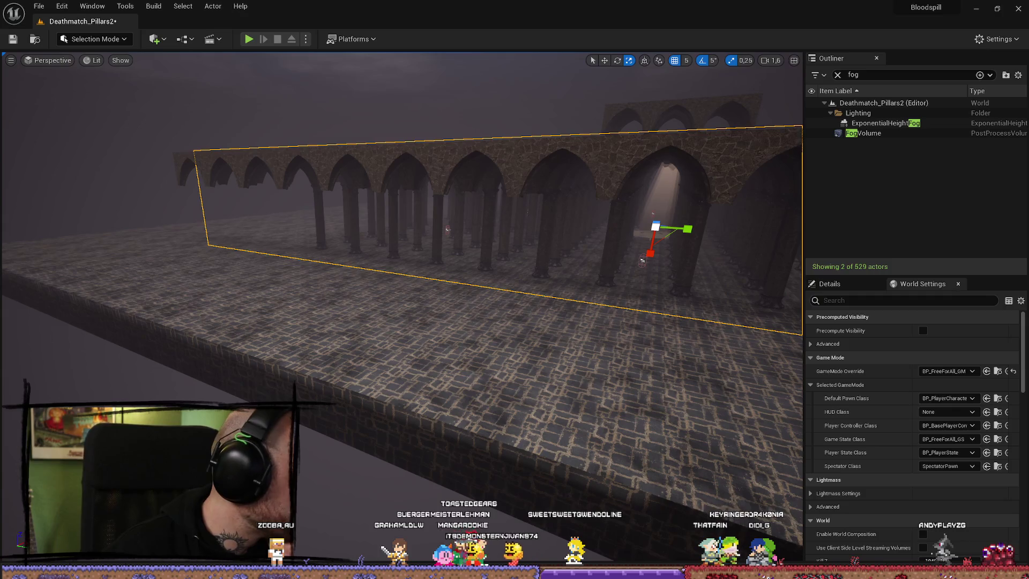
pyautogui.hotkey('alt', 'Tab')
pyautogui.scroll(-2, 292, 368)
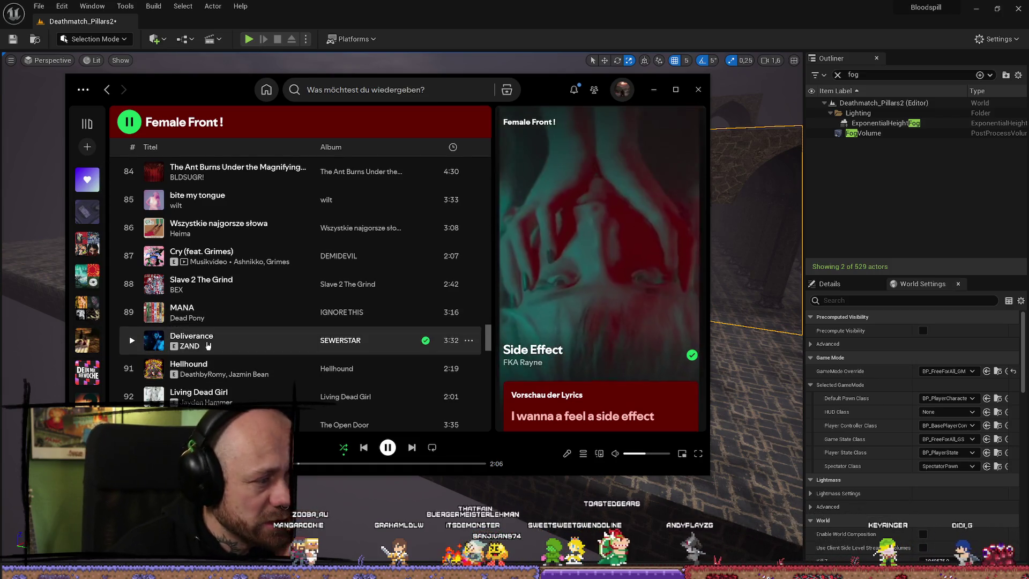
pyautogui.scroll(-5, 278, 268)
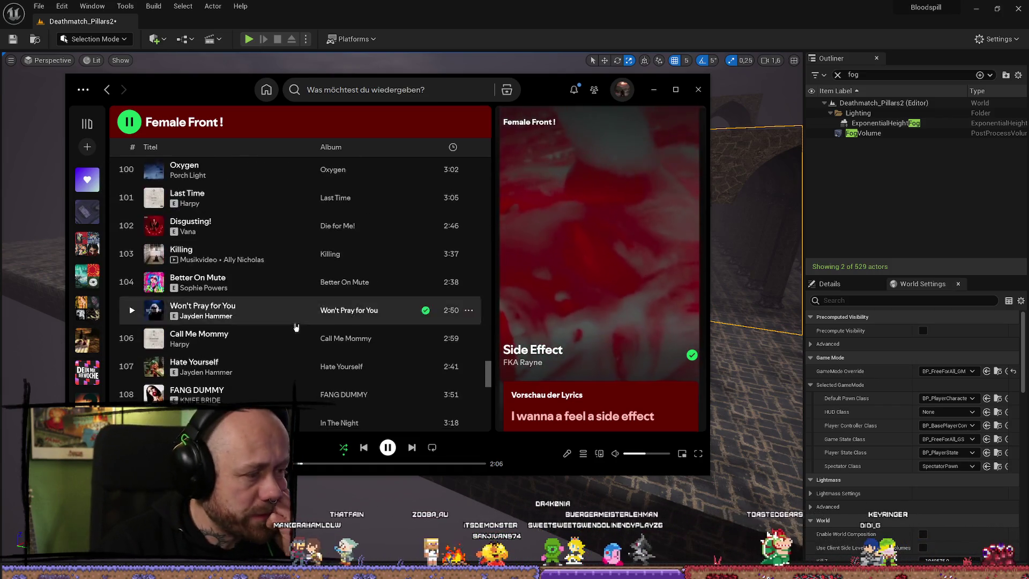
pyautogui.scroll(10, 263, 276)
pyautogui.scroll(-8, 248, 285)
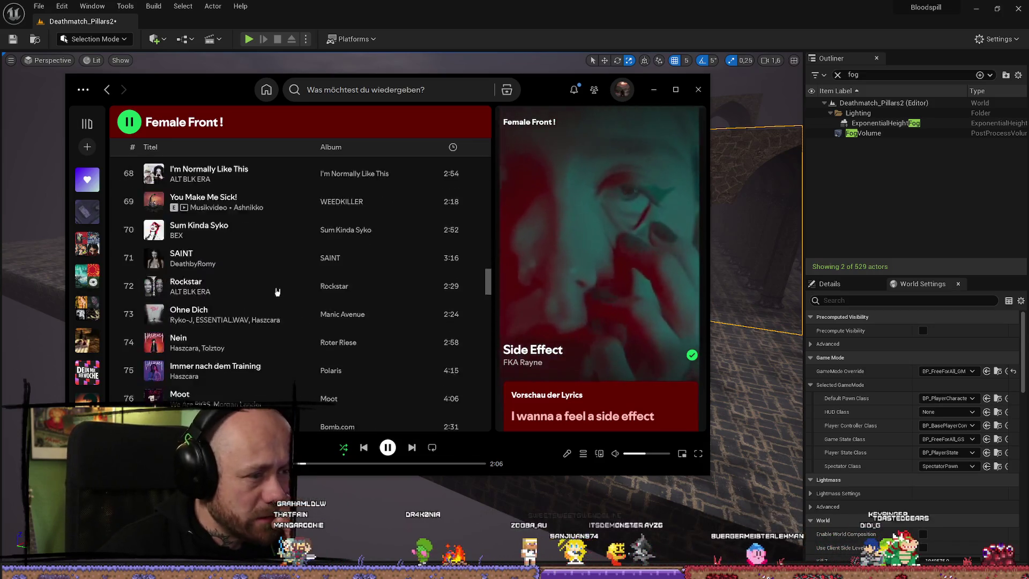
pyautogui.click(654, 90)
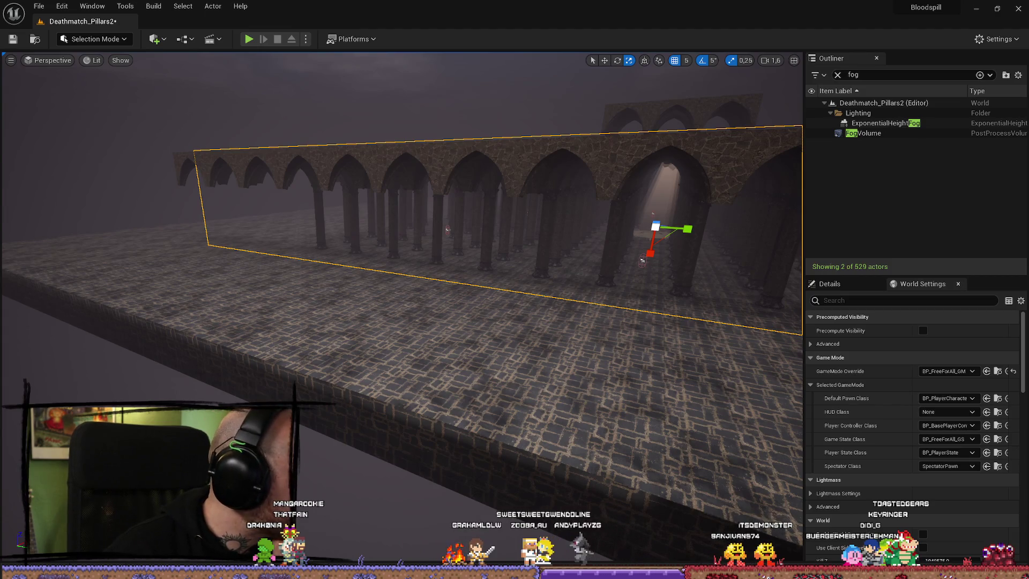
# Face the arches head on, clear the fog filter from the actor list, and show the selected plane's details
pyautogui.scroll(2, 403, 252)
pyautogui.press('w')
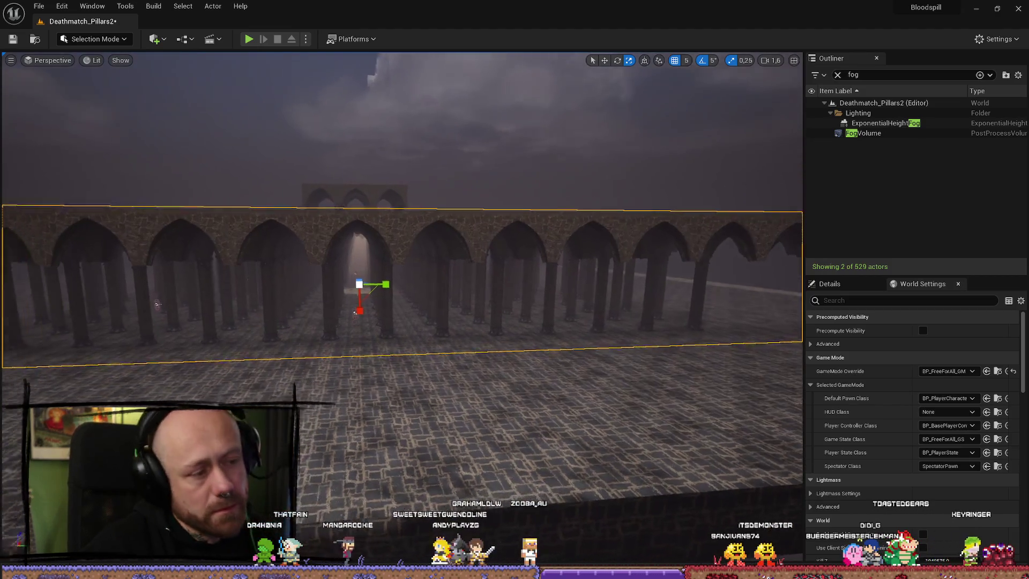
pyautogui.press('s')
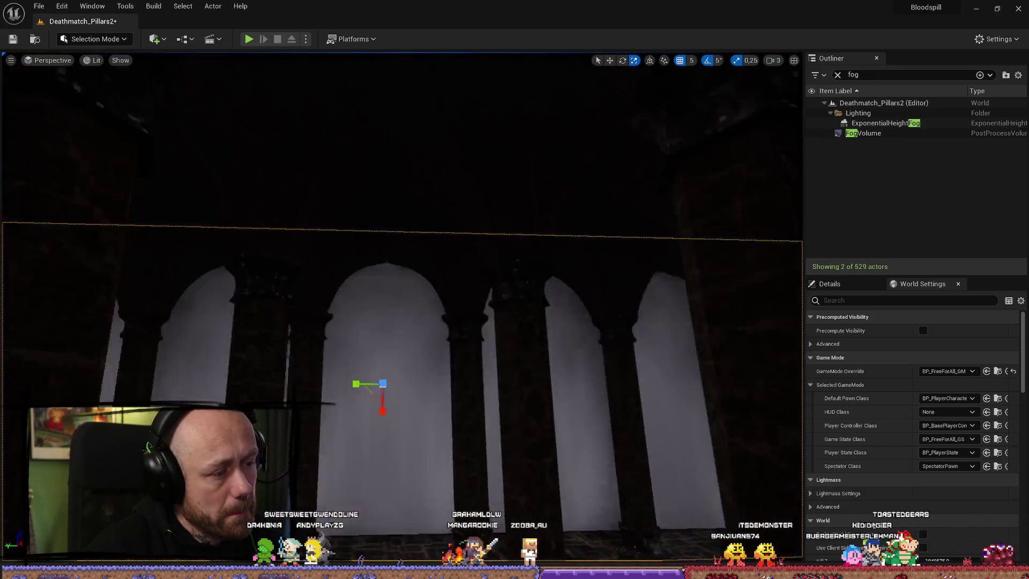
pyautogui.press('w')
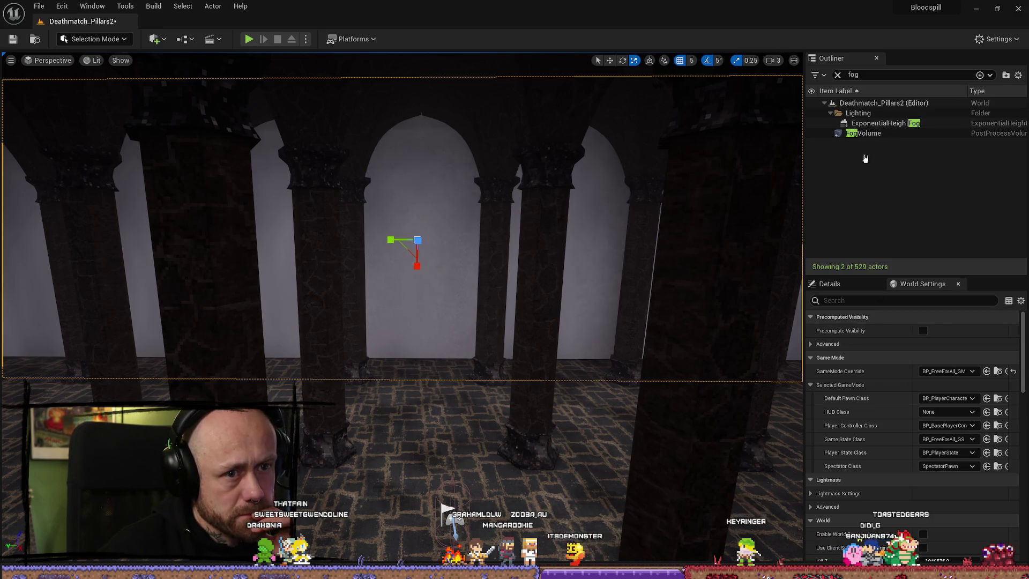
pyautogui.click(838, 74)
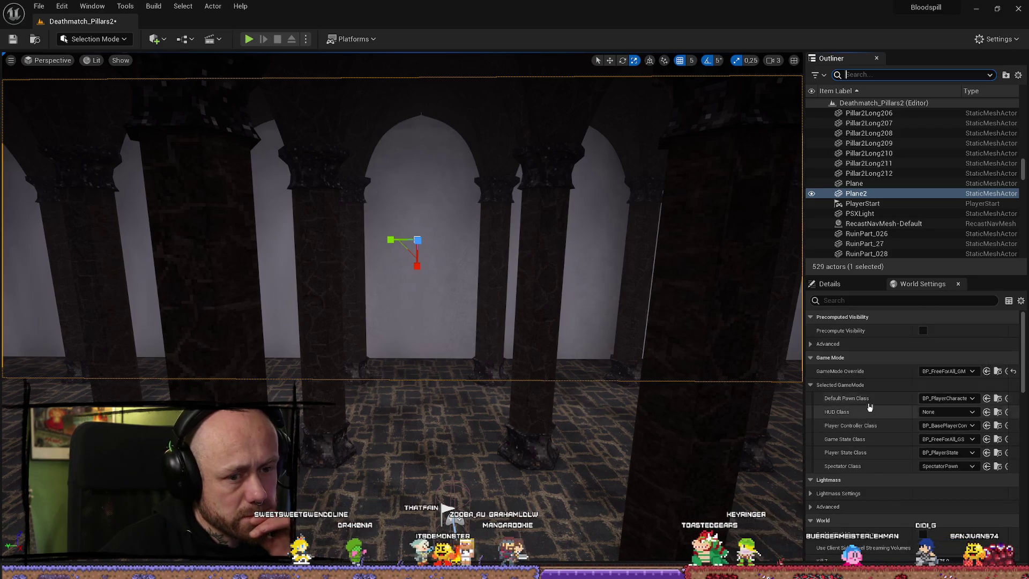
pyautogui.click(833, 289)
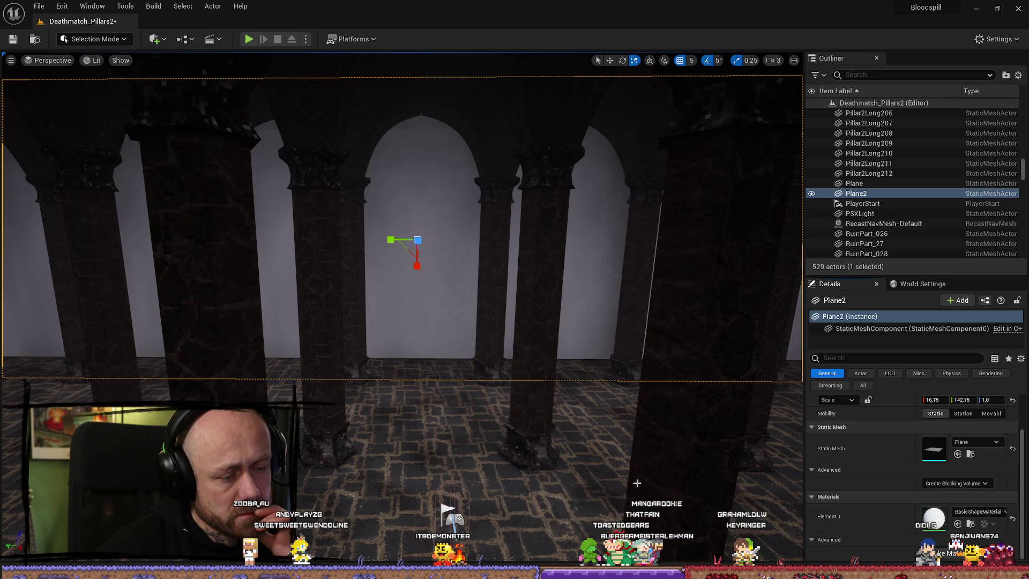
# Browse the content drawer to the MyStuff/MyMaterials folder
pyautogui.hotkey('ctrl', 'space')
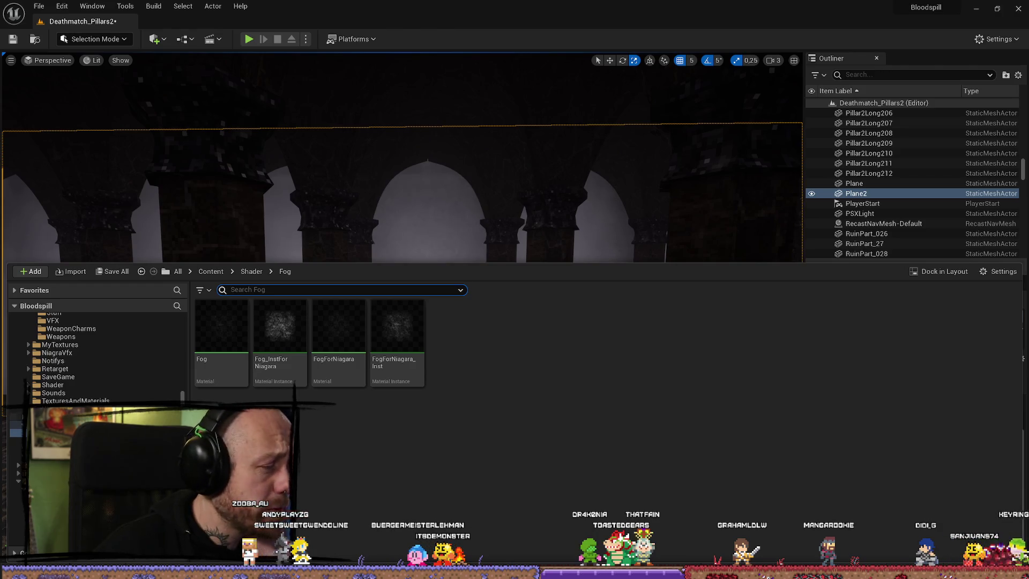
pyautogui.scroll(5, 81, 370)
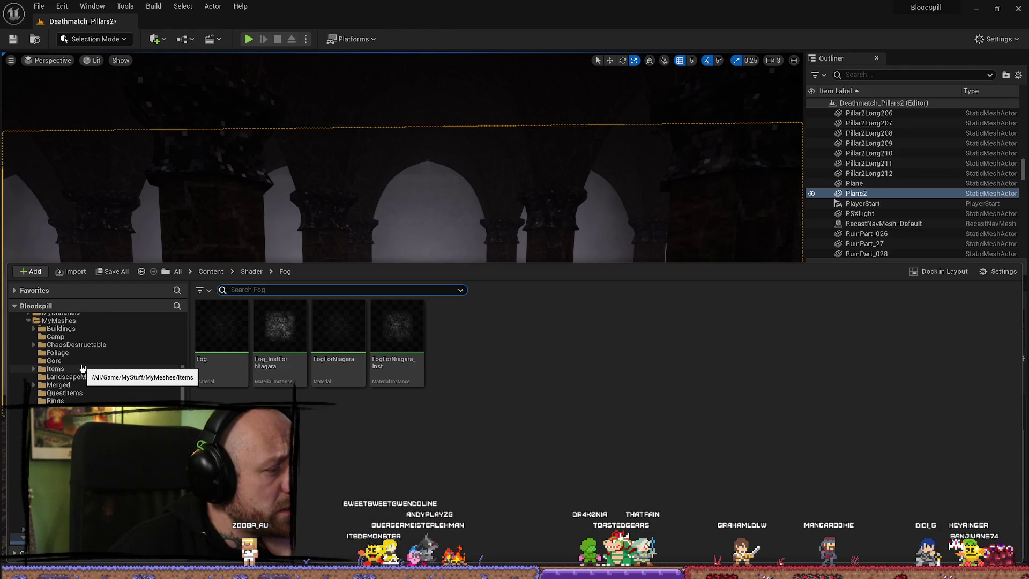
pyautogui.click(59, 321)
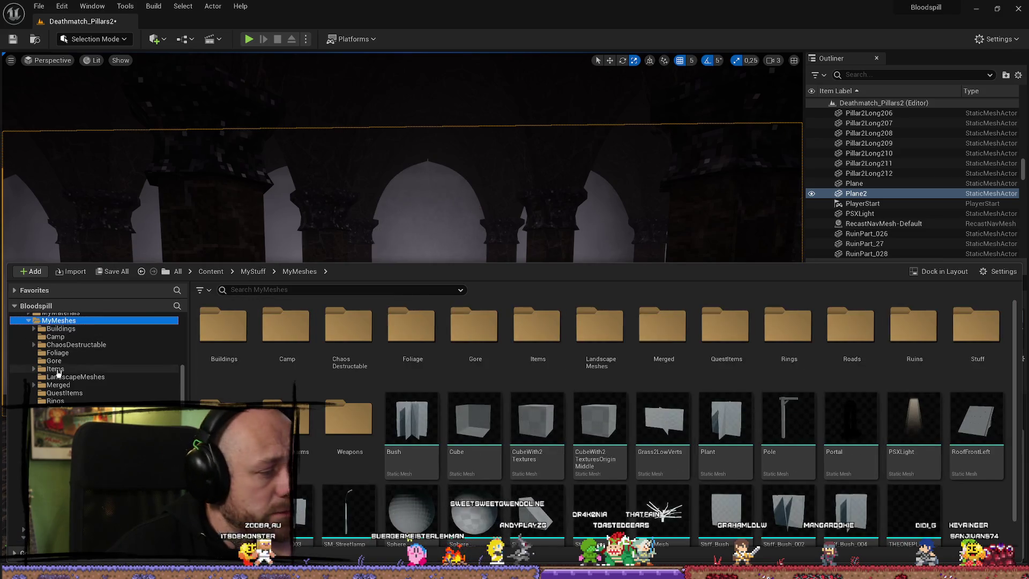
pyautogui.scroll(1, 67, 374)
pyautogui.scroll(4, 67, 374)
pyautogui.click(54, 394)
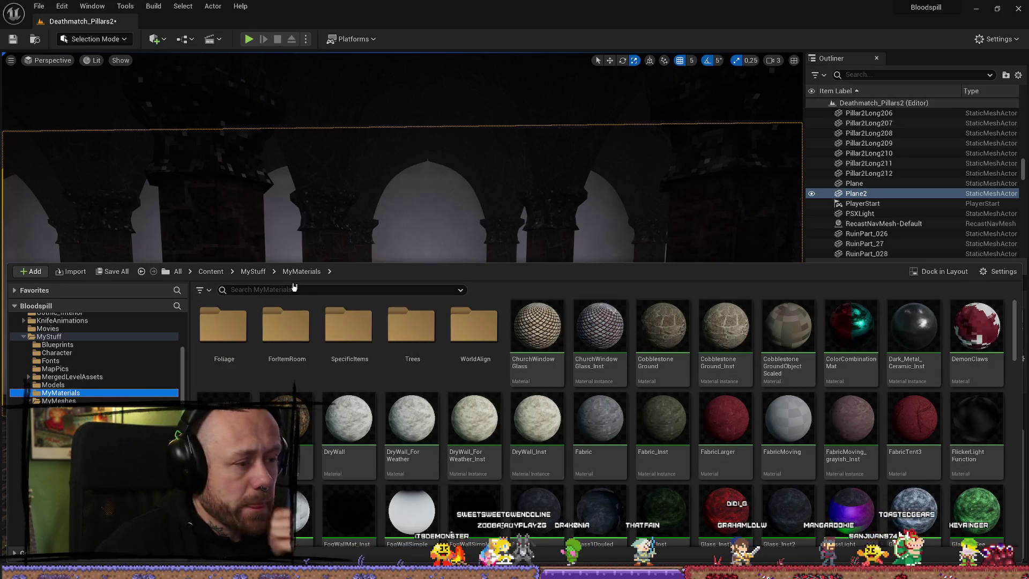
pyautogui.scroll(-15, 721, 425)
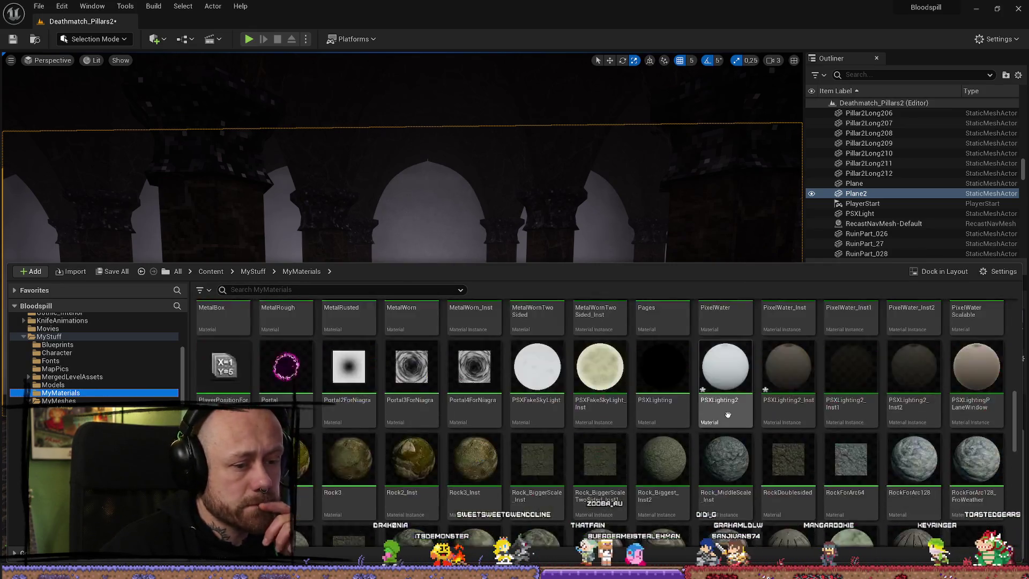
pyautogui.scroll(-5, 721, 425)
# Create a new Material there named JustBlack
pyautogui.rightClick(946, 498)
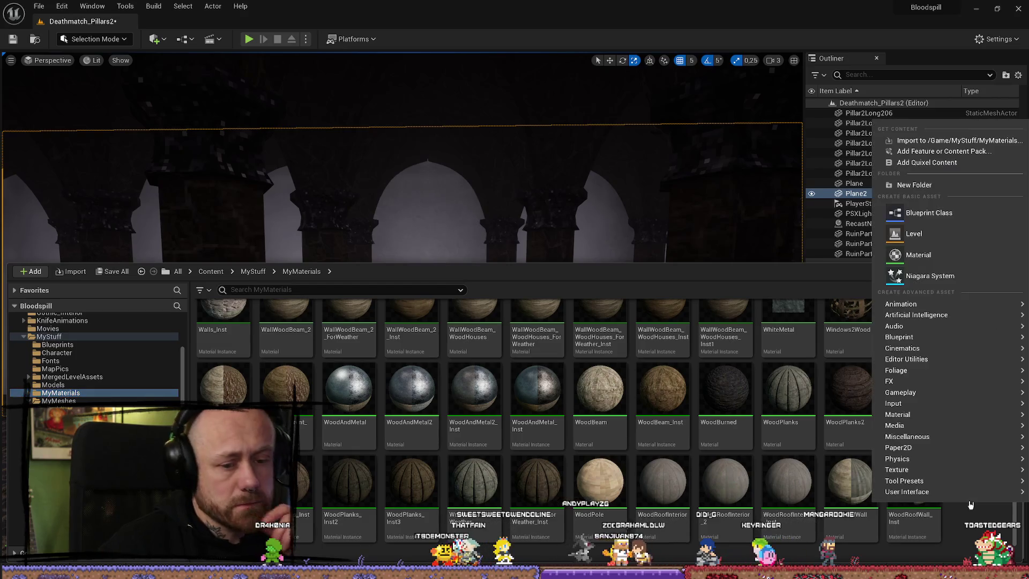
pyautogui.click(911, 255)
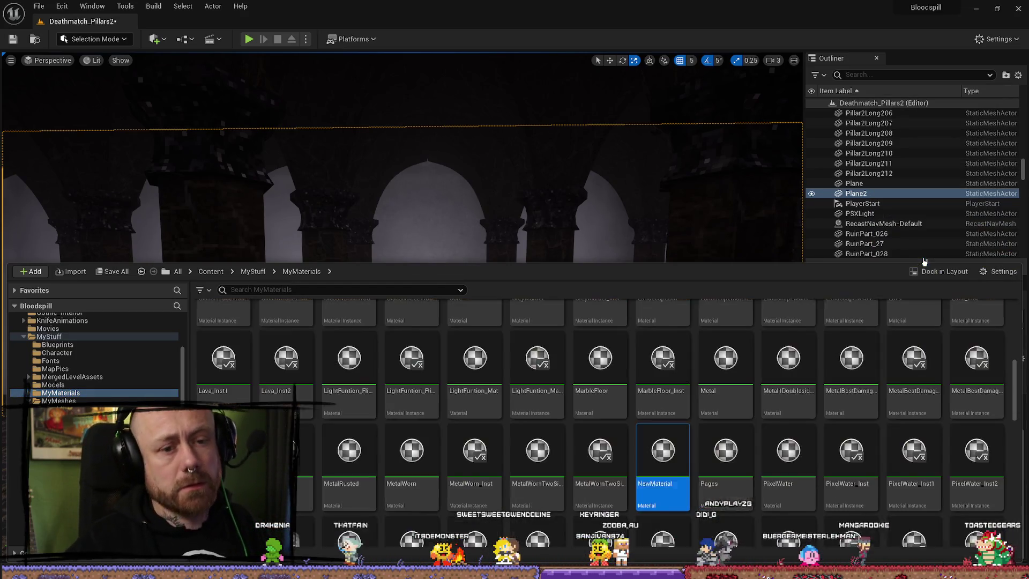
pyautogui.write('Just')
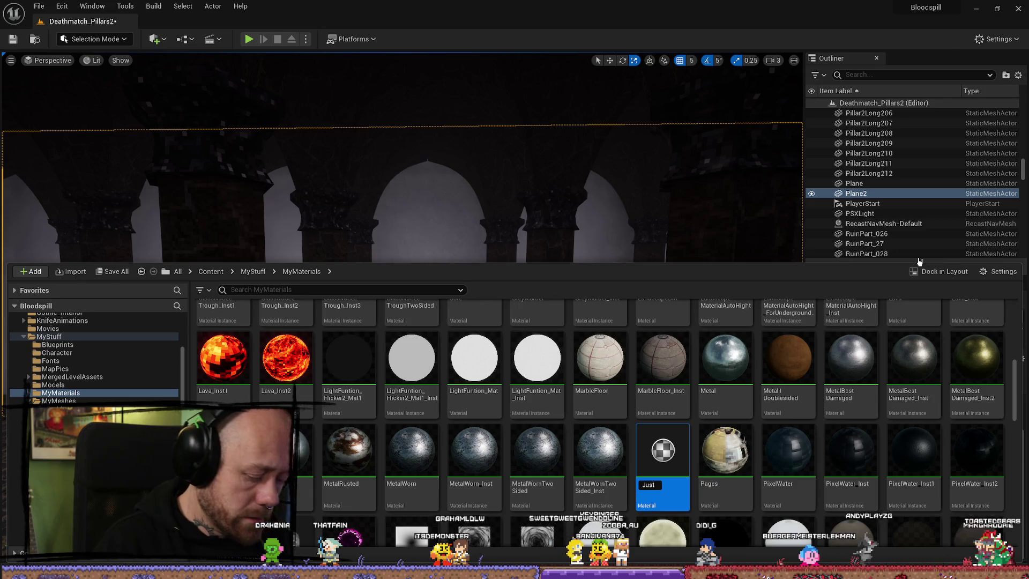
pyautogui.write('Black')
pyautogui.press('Return')
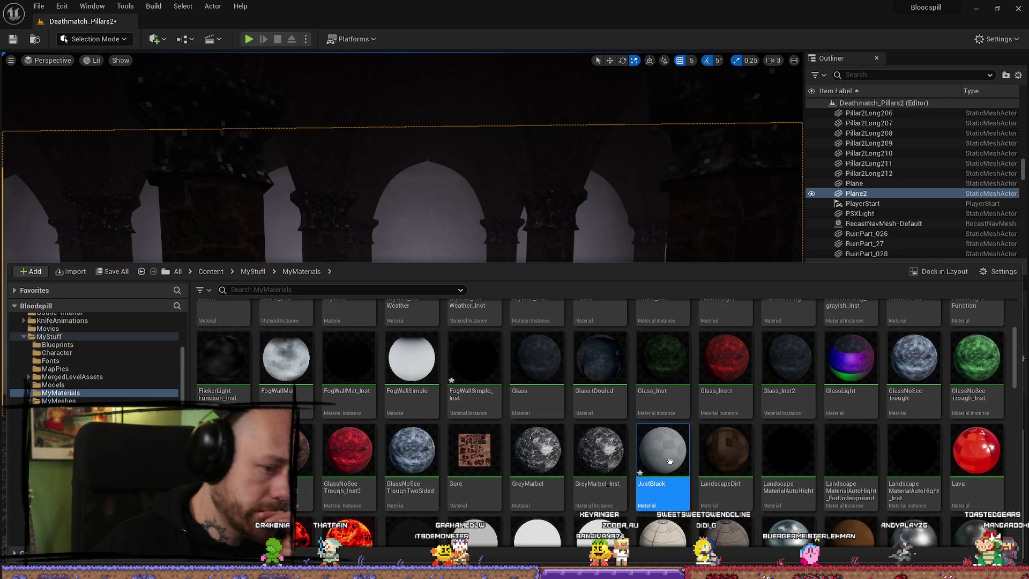
pyautogui.moveTo(673, 464); pyautogui.dragTo(455, 326)
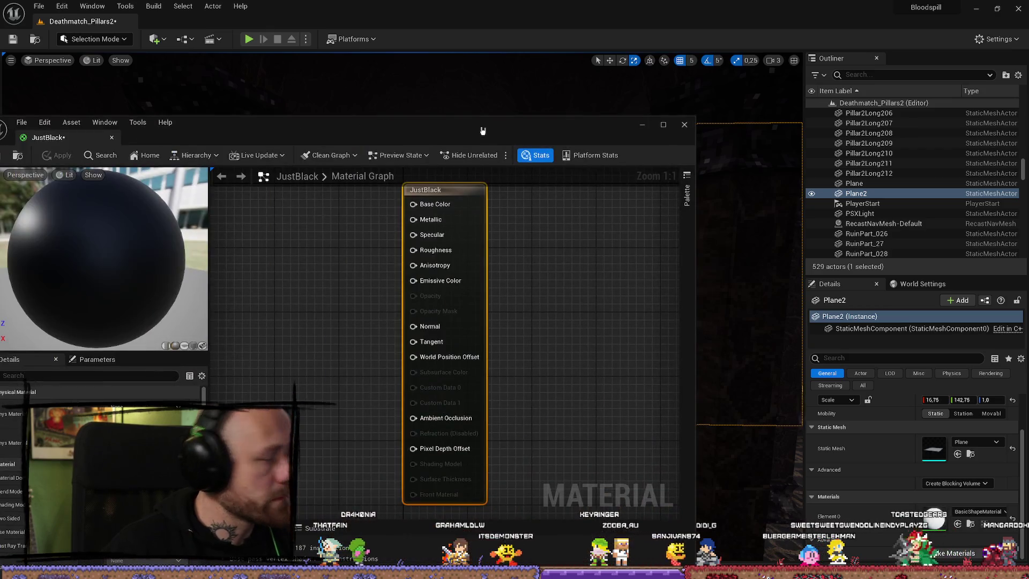
# Add a Constant3Vector colour node to the JustBlack graph and wire it into Base Color
pyautogui.moveTo(571, 104); pyautogui.dragTo(722, 131)
pyautogui.scroll(-10, 504, 254)
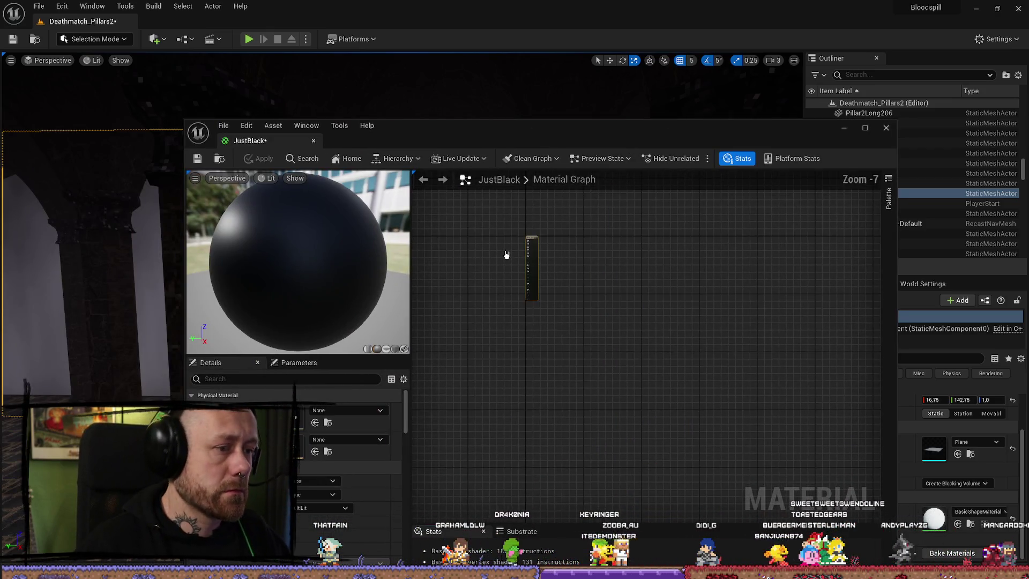
pyautogui.scroll(6, 507, 255)
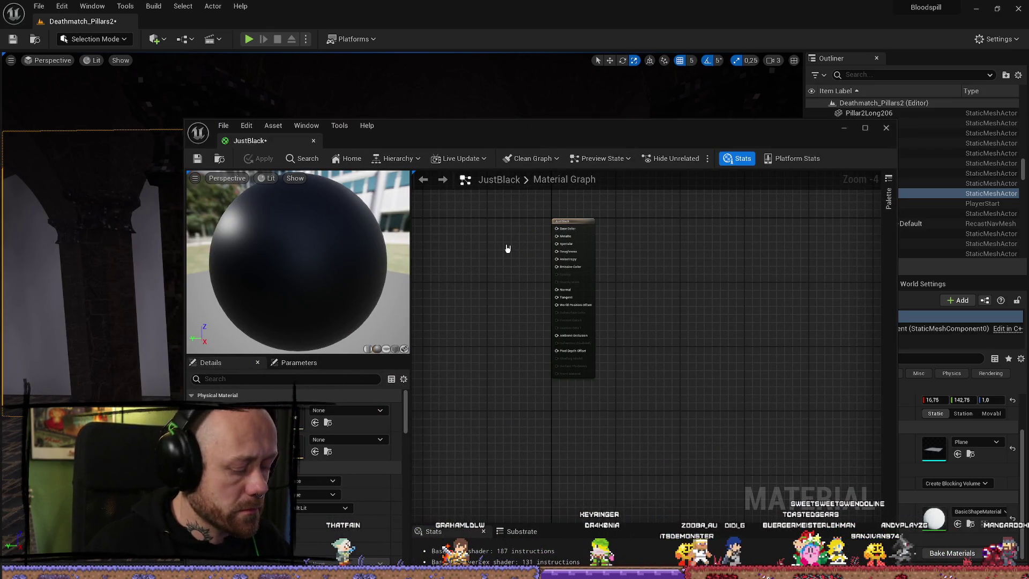
pyautogui.rightClick(508, 249)
pyautogui.click(502, 235)
pyautogui.click(512, 234)
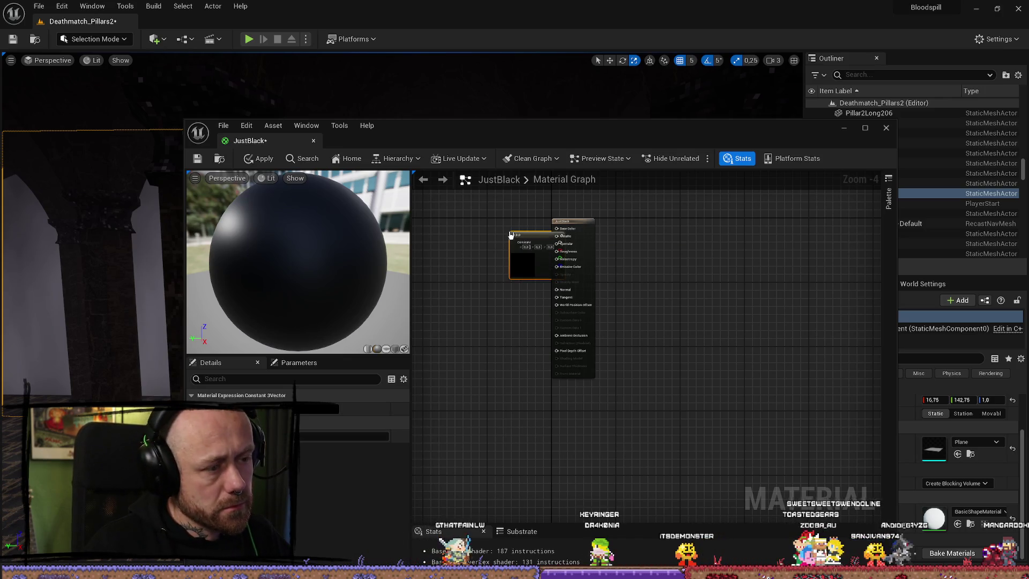
pyautogui.moveTo(468, 222); pyautogui.dragTo(558, 229)
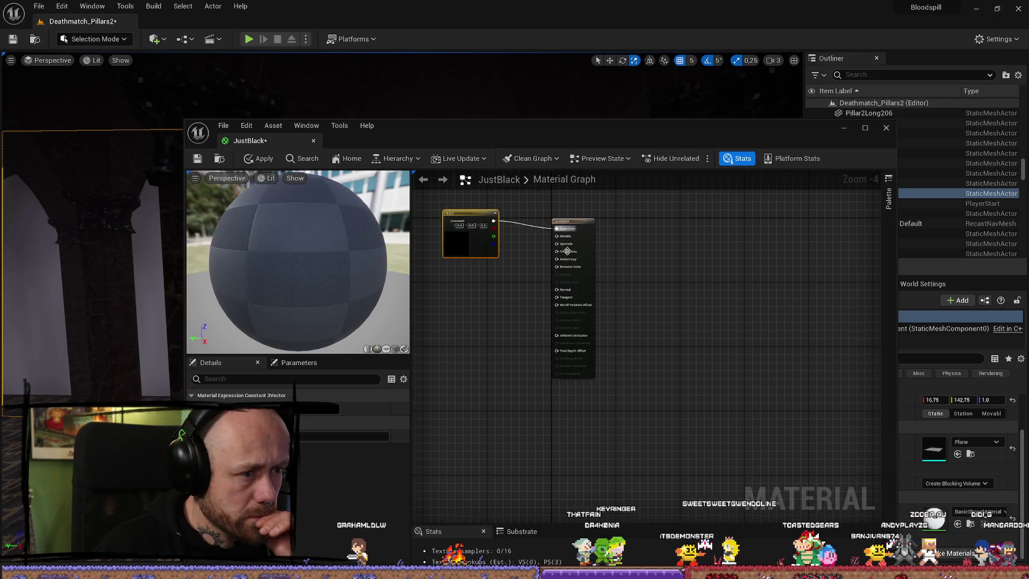
# Promote the Metallic and Roughness inputs to parameters and save the material
pyautogui.rightClick(569, 240)
pyautogui.click(576, 257)
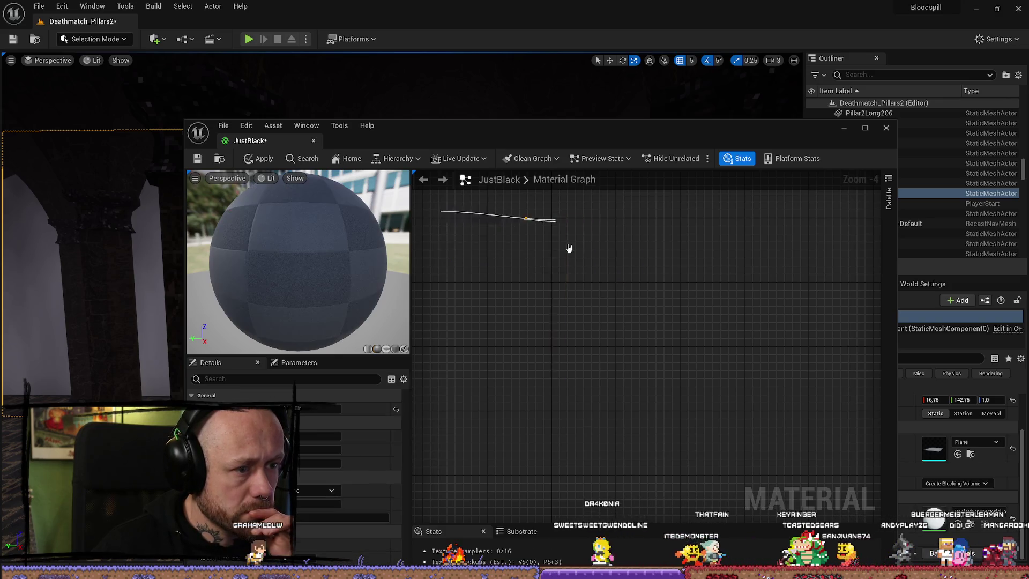
pyautogui.rightClick(569, 247)
pyautogui.click(599, 266)
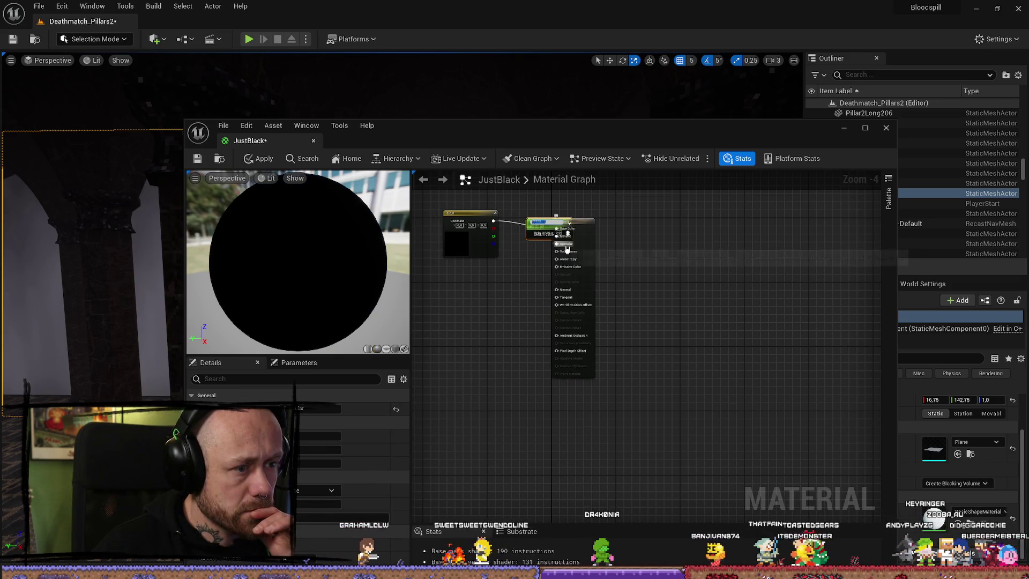
pyautogui.rightClick(570, 257)
pyautogui.click(597, 275)
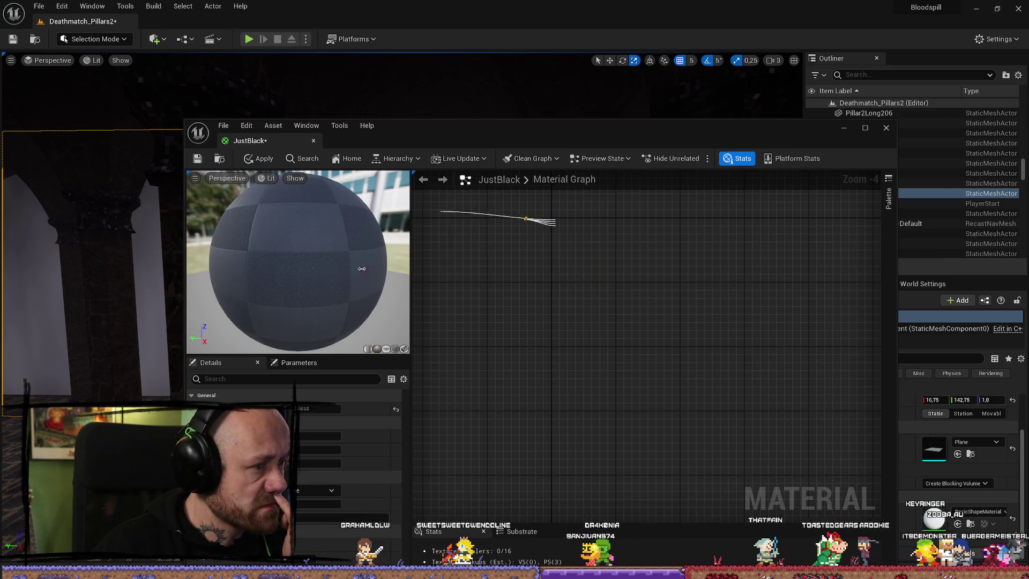
pyautogui.click(197, 161)
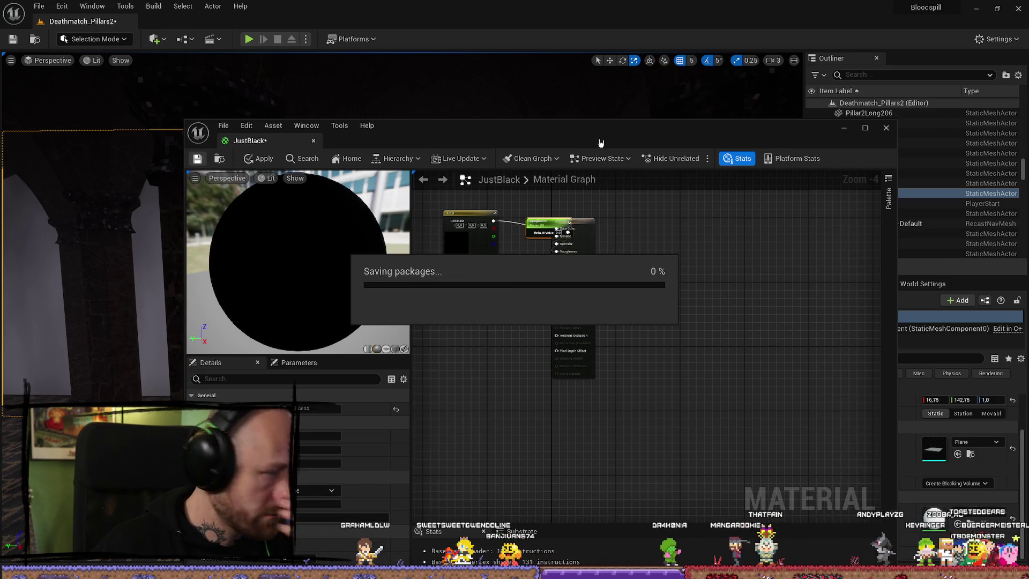
# Close the material editor and assign JustBlack to Plane2's Element 0 material slot
pyautogui.click(888, 129)
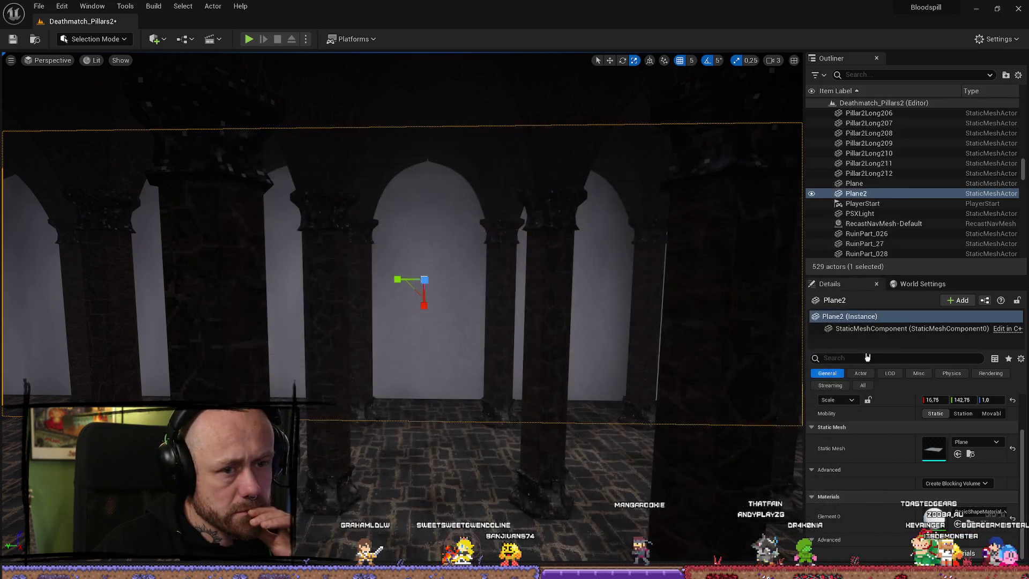
pyautogui.click(973, 514)
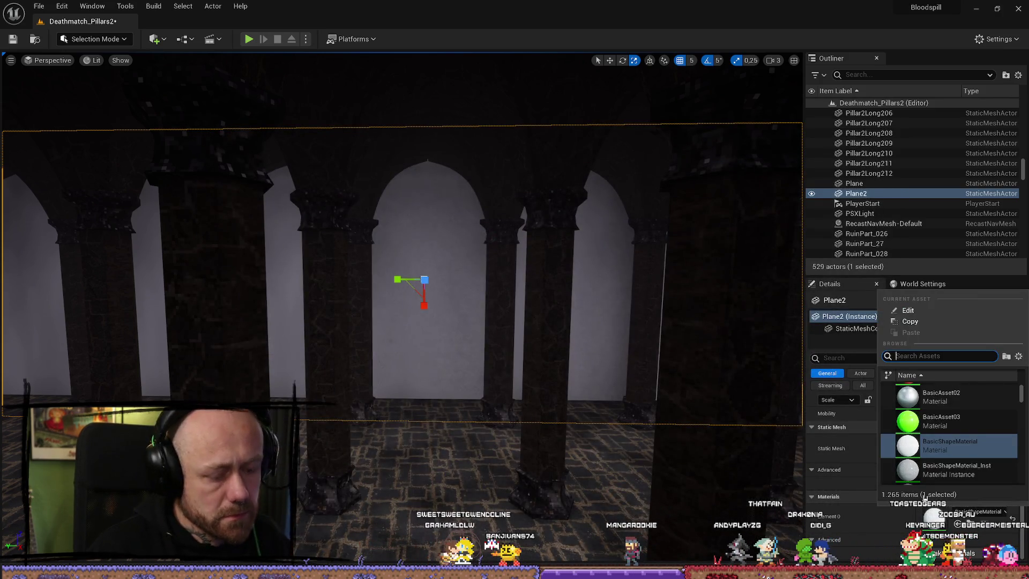
pyautogui.write('black')
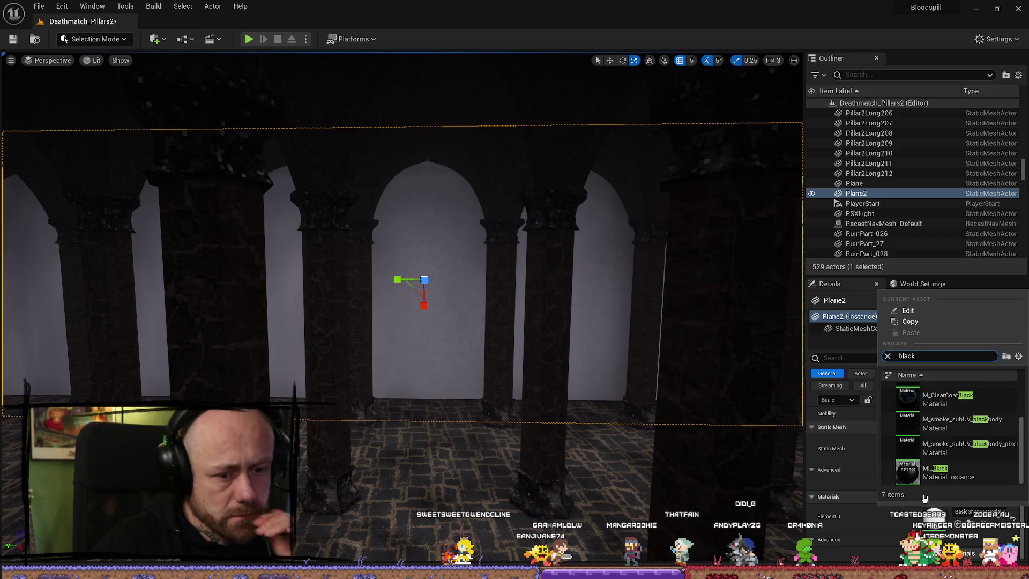
pyautogui.write('jsut')
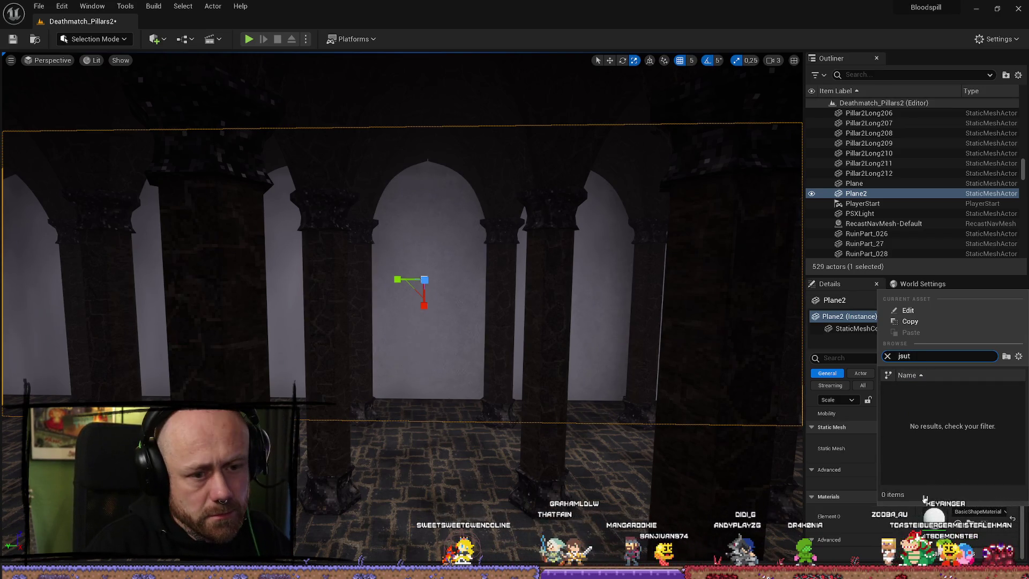
pyautogui.press('BackSpace')
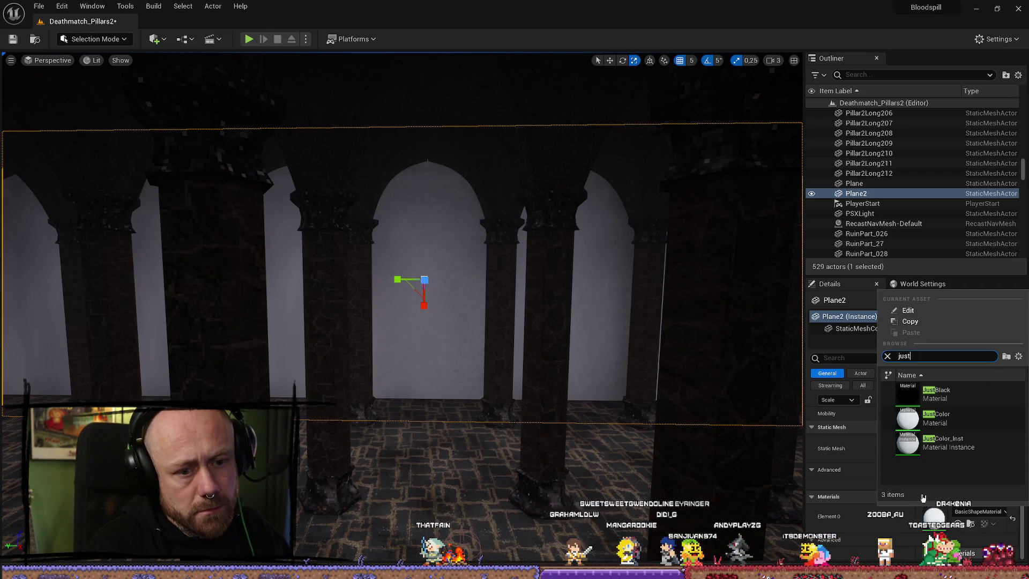
pyautogui.press('Return')
# Navigate the viewport to view the black Plane2 wall beside the pillars
pyautogui.click(545, 322)
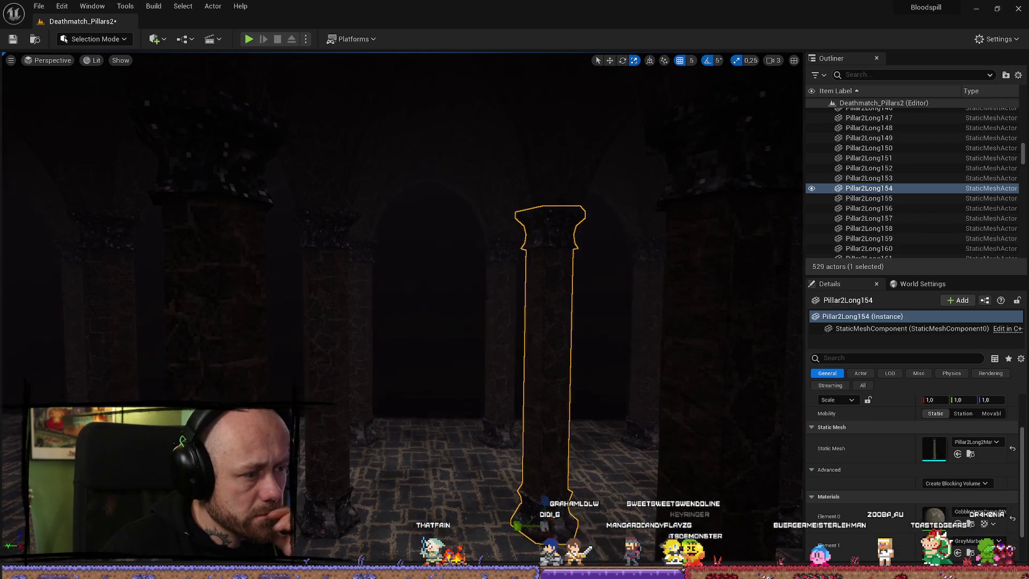
pyautogui.scroll(-3, 402, 306)
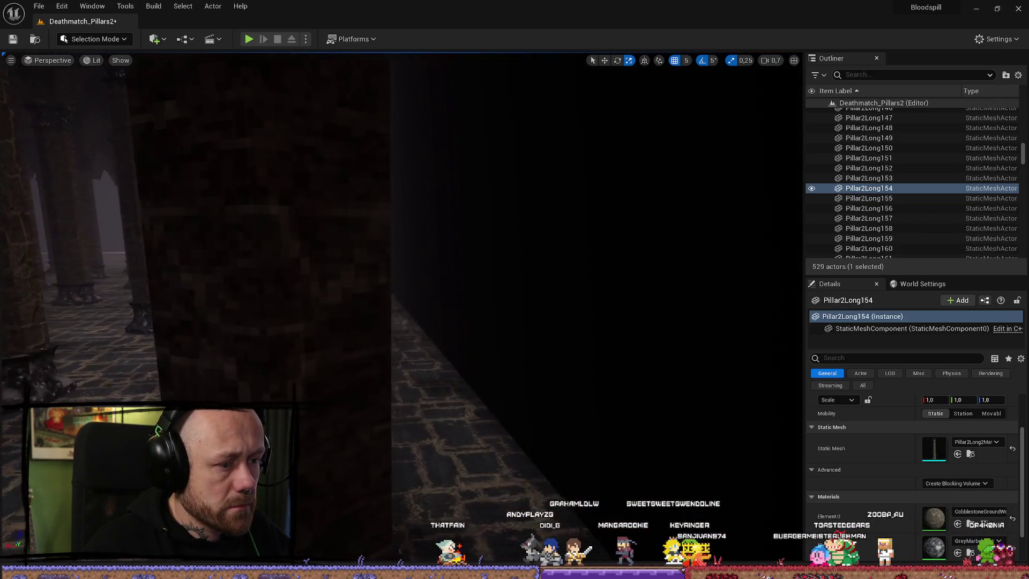
pyautogui.press('w')
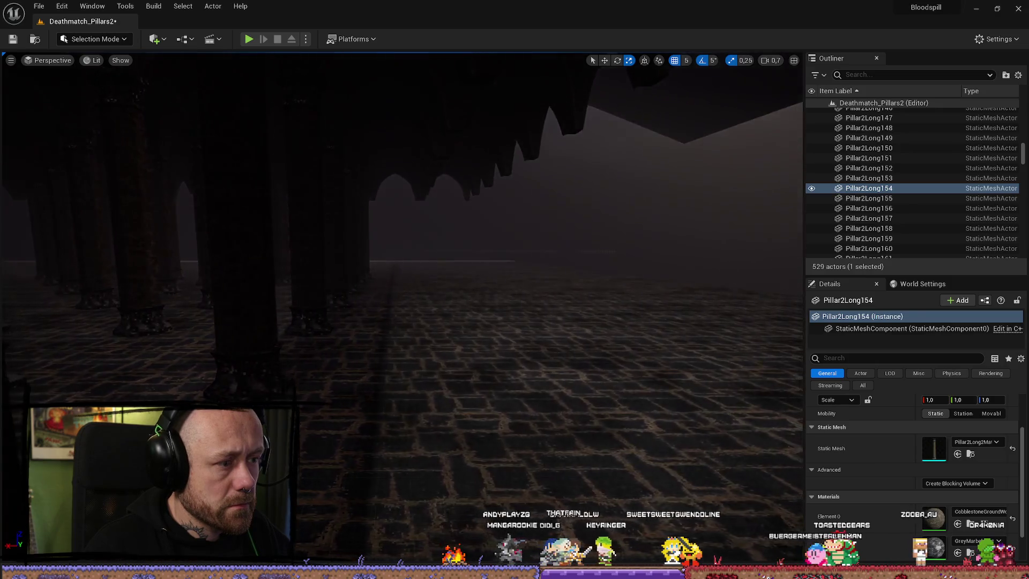
pyautogui.scroll(-1, 402, 437)
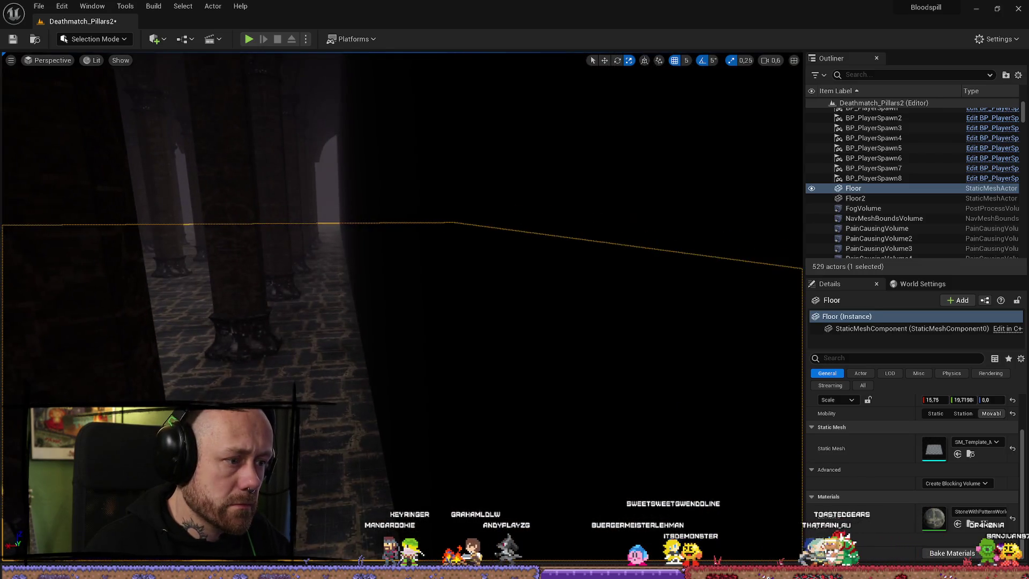
pyautogui.click(382, 378)
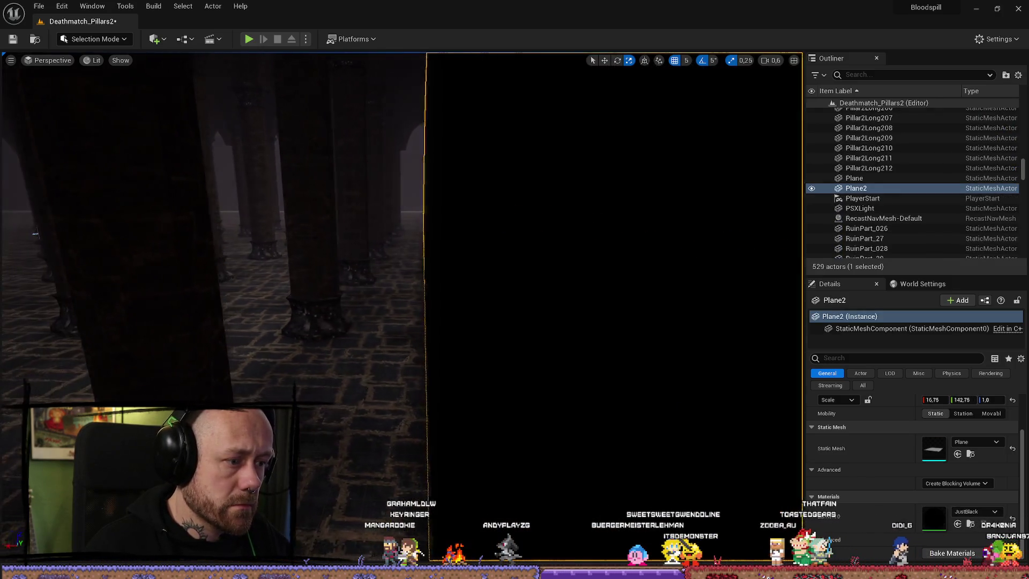
pyautogui.press('f')
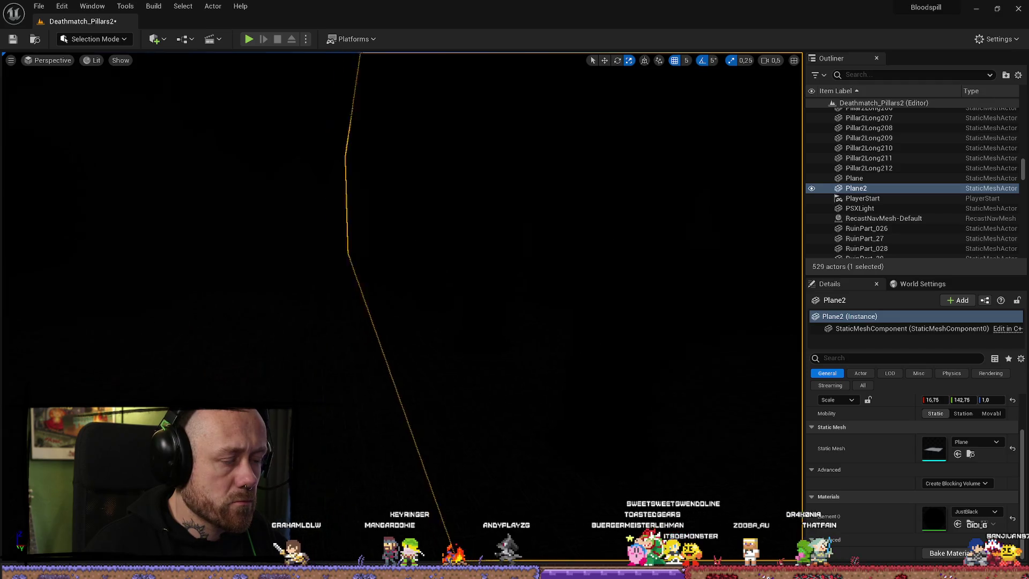
pyautogui.scroll(-5, 407, 274)
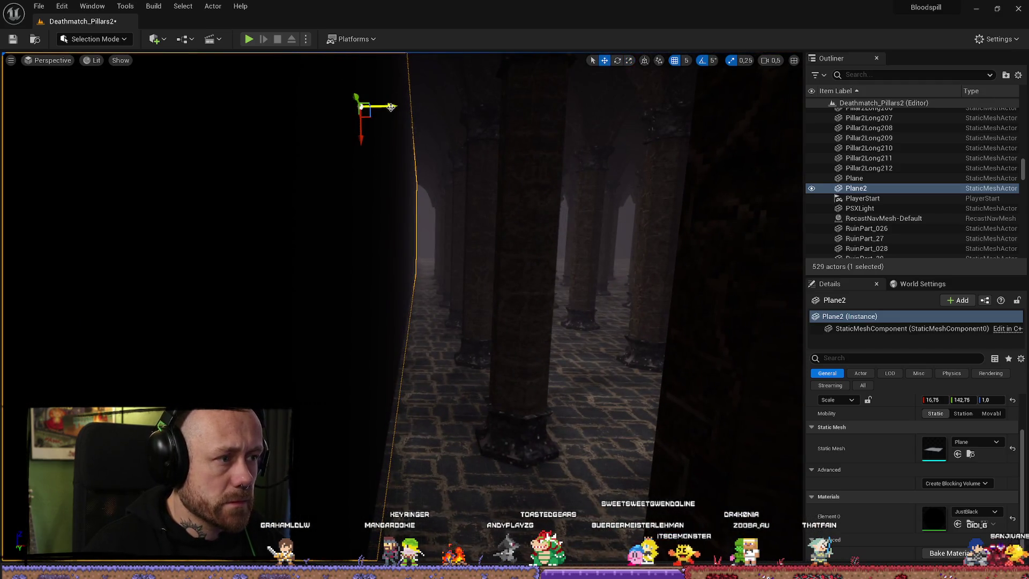
pyautogui.moveTo(336, 114)
pyautogui.mouseDown()
pyautogui.moveTo(701, 277)
pyautogui.moveTo(733, 260)
pyautogui.mouseUp()
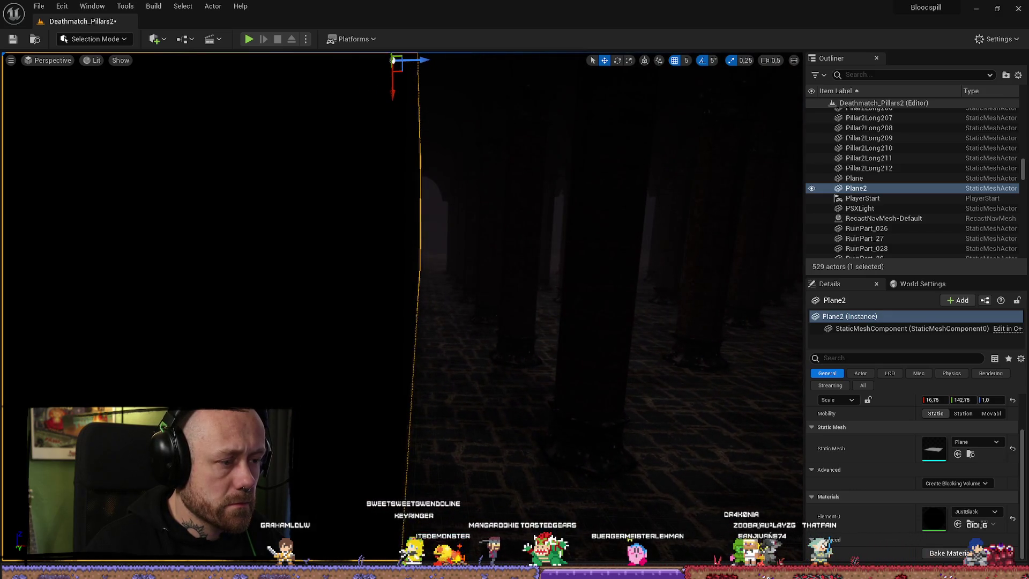
# Play-test the level, walk down the pillar corridor, stop, then relaunch the play-test with Alt+P
pyautogui.click(249, 40)
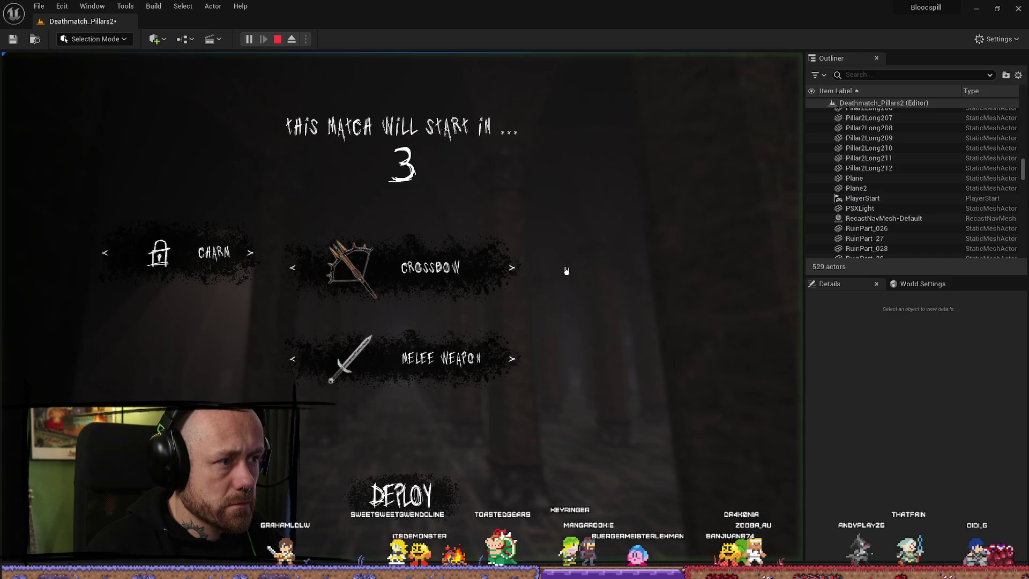
pyautogui.click(439, 485)
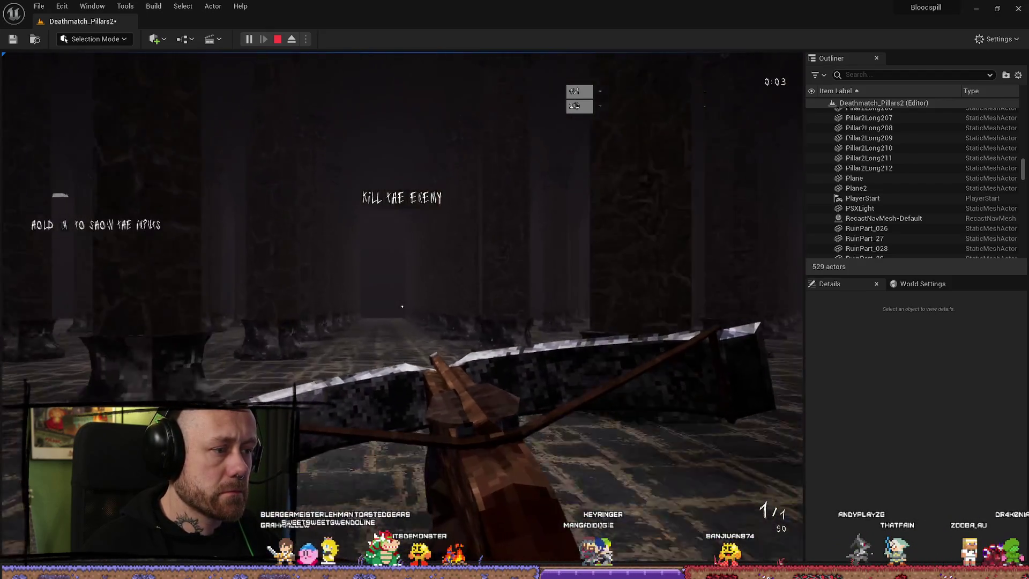
pyautogui.press('w')
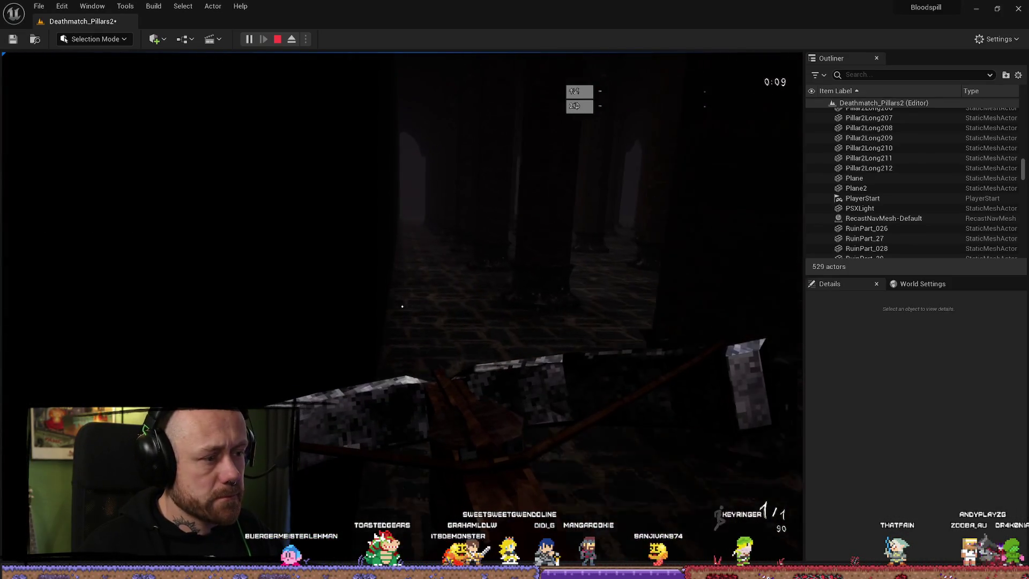
pyautogui.press('Escape')
pyautogui.click(686, 472)
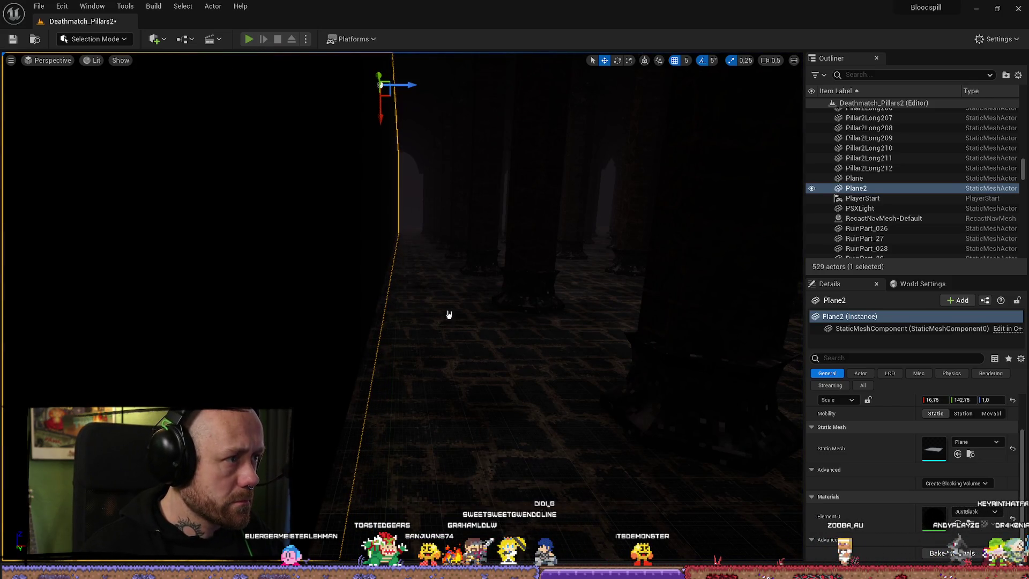
pyautogui.hotkey('alt', 'p')
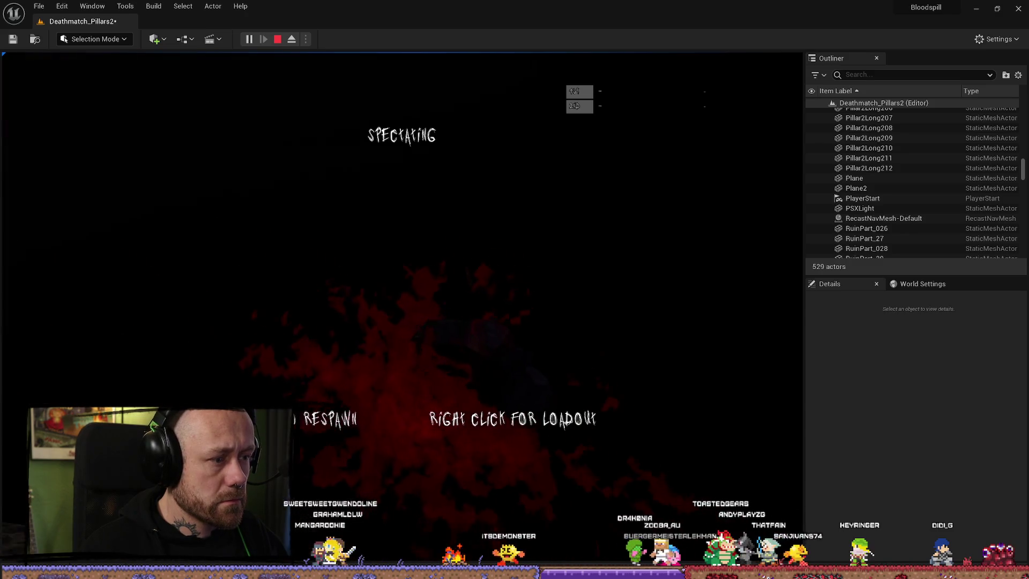
# End the play-test, set Plane2's Collision Presets to NoCollision, and save Deathmatch_Pillars2
pyautogui.press('Escape')
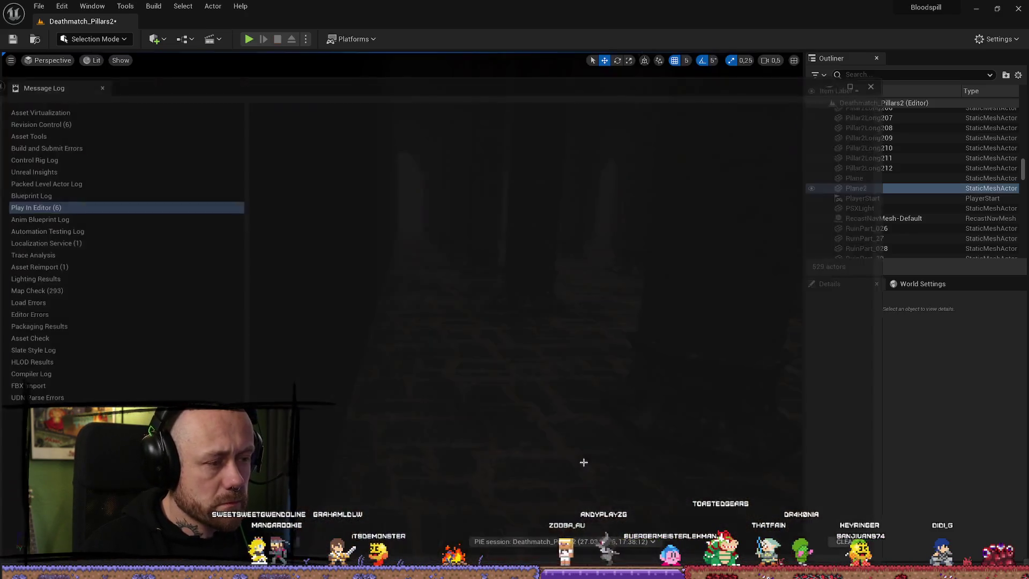
pyautogui.click(878, 83)
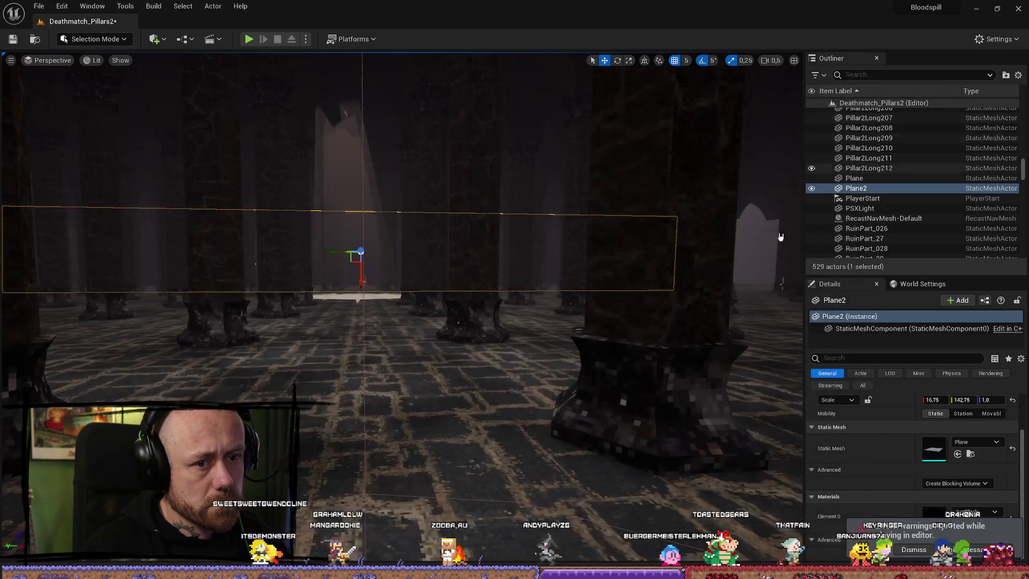
pyautogui.click(881, 358)
pyautogui.write('collision')
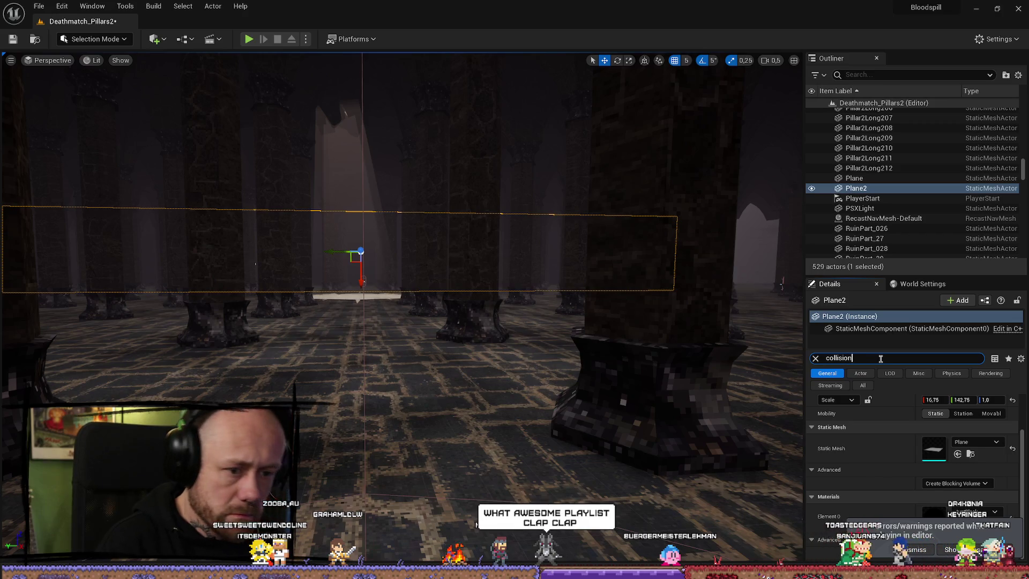
pyautogui.click(914, 550)
pyautogui.click(952, 483)
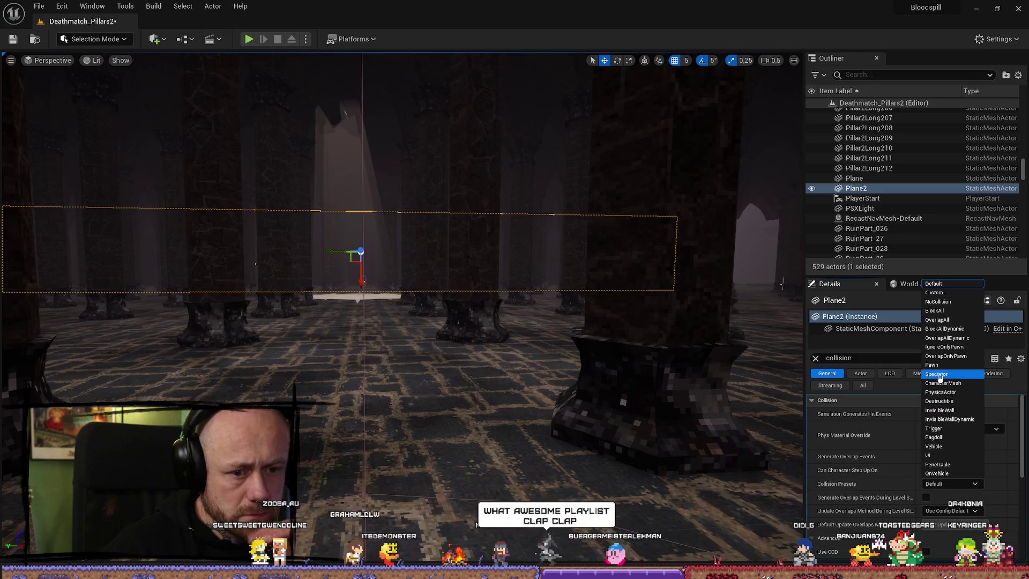
pyautogui.click(943, 302)
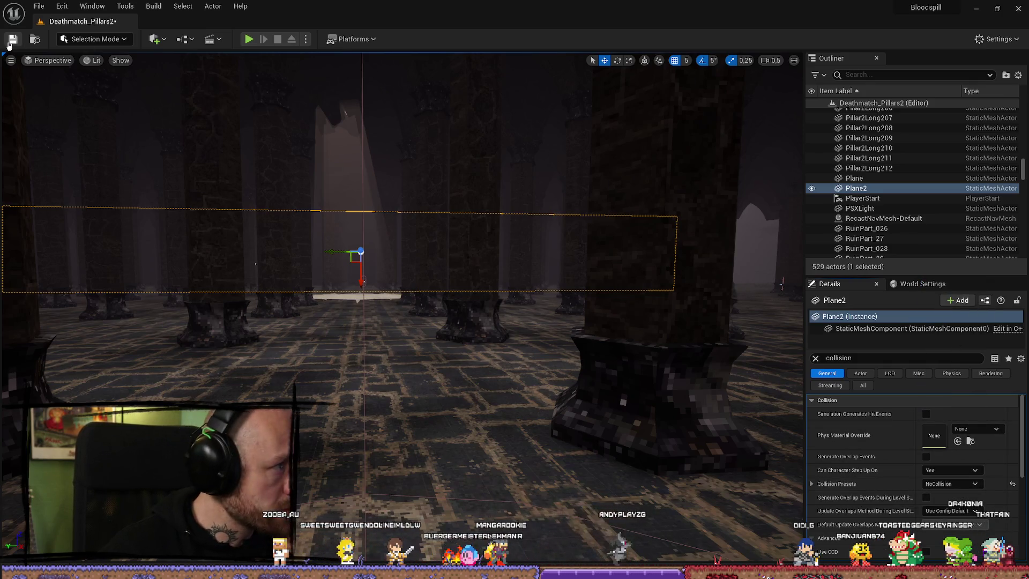
pyautogui.click(38, 6)
pyautogui.click(72, 142)
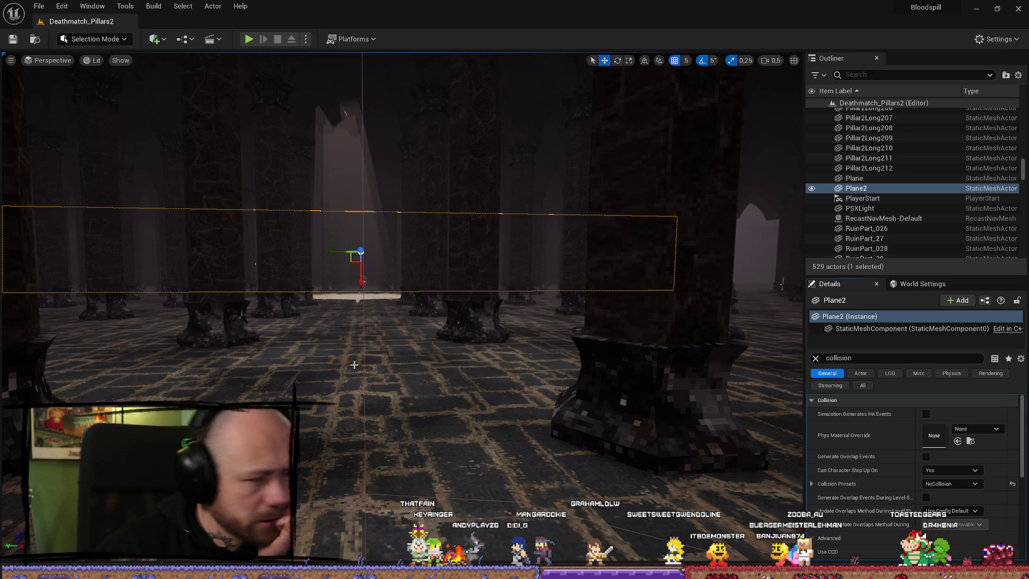
# Fly in and turn the view up close to the edge of the black Plane2 wall
pyautogui.scroll(5, 428, 347)
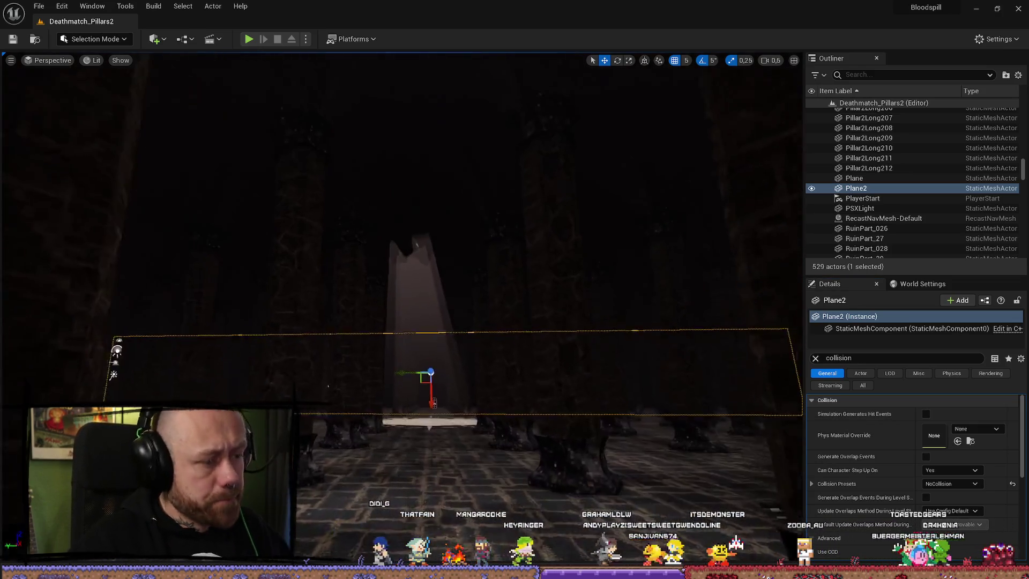
pyautogui.scroll(-2, 416, 369)
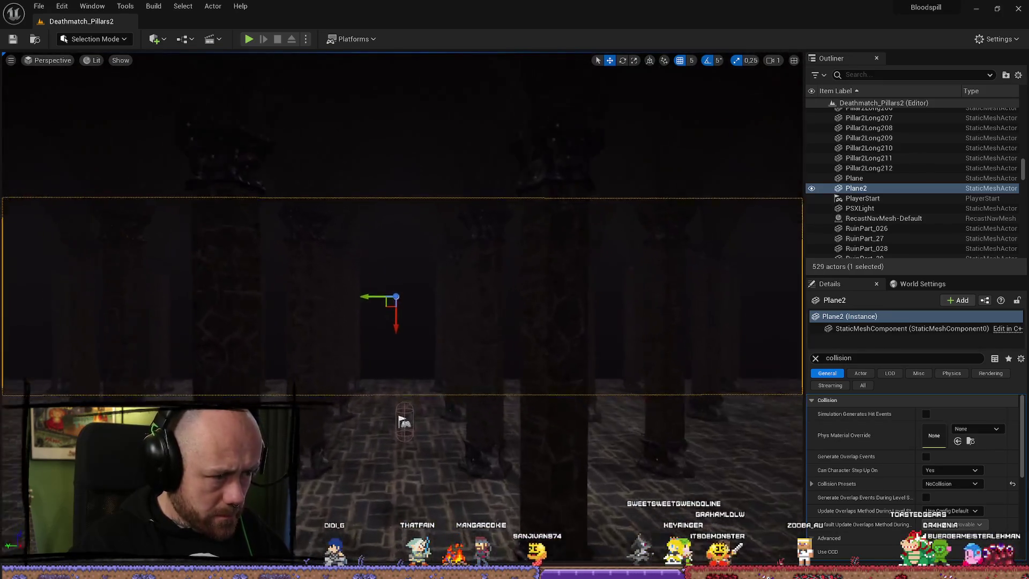
pyautogui.moveTo(417, 369)
pyautogui.mouseDown()
pyautogui.moveTo(375, 365)
pyautogui.moveTo(376, 354)
pyautogui.moveTo(381, 378)
pyautogui.mouseUp()
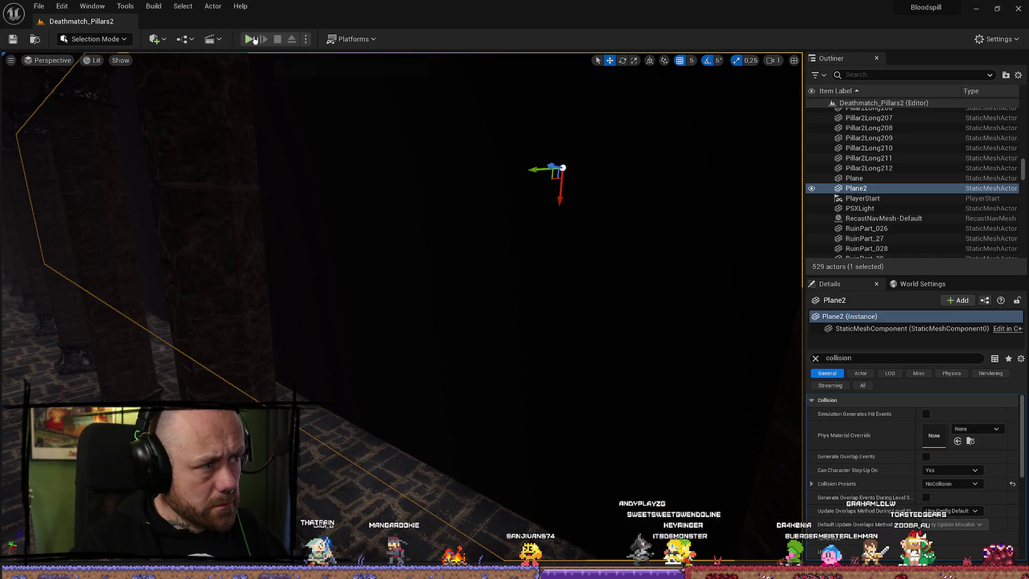
# Play-test again, respawn and walk past the pillars toward the dark fog wall, then end the session
pyautogui.click(254, 40)
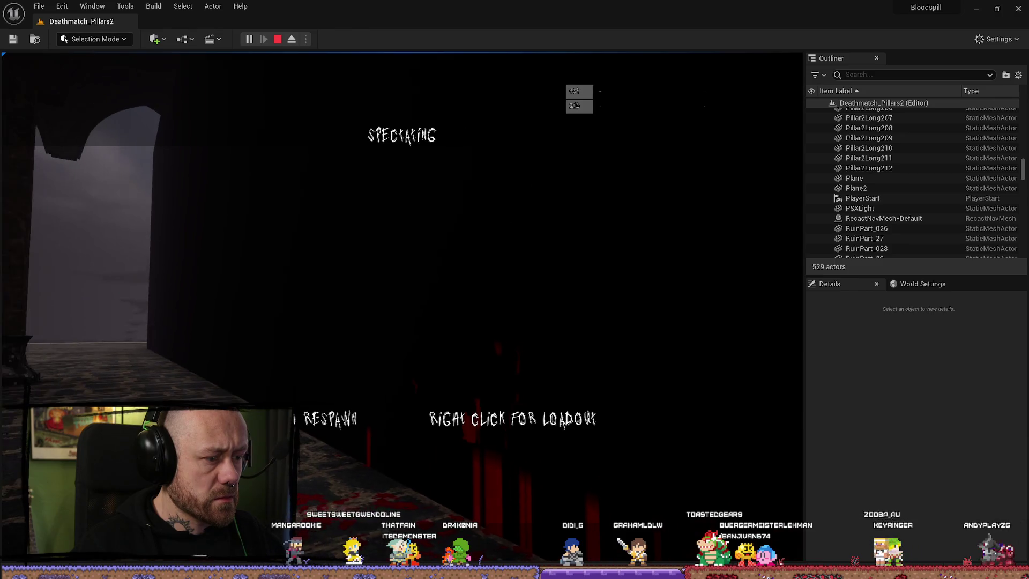
pyautogui.click(402, 307)
pyautogui.press('w')
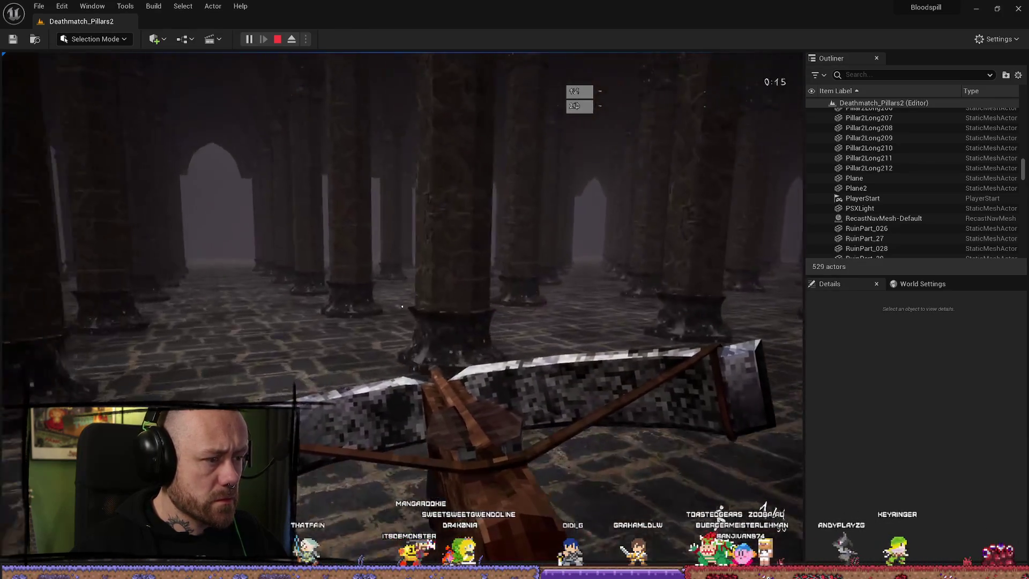
pyautogui.press('w')
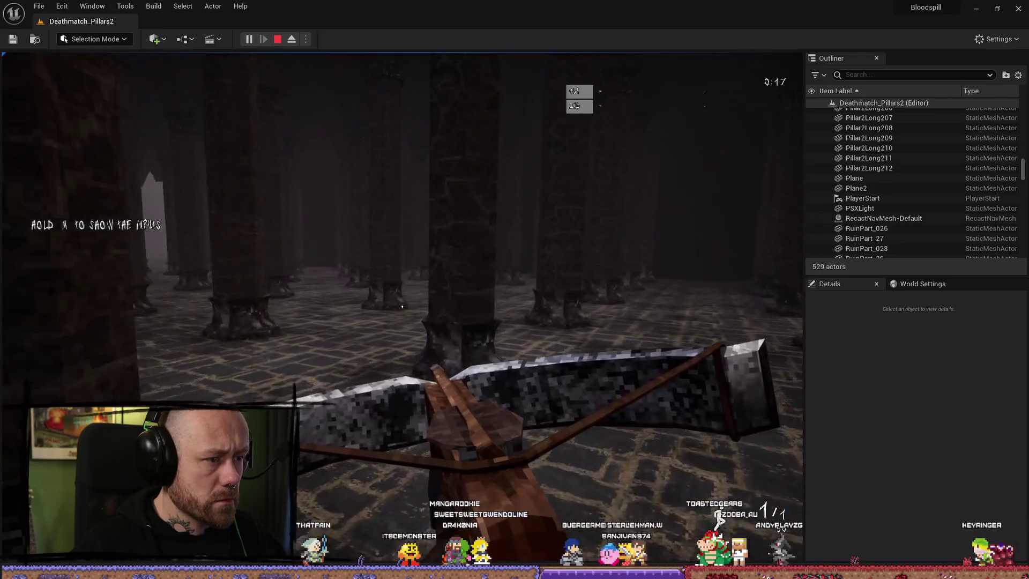
pyautogui.press('w')
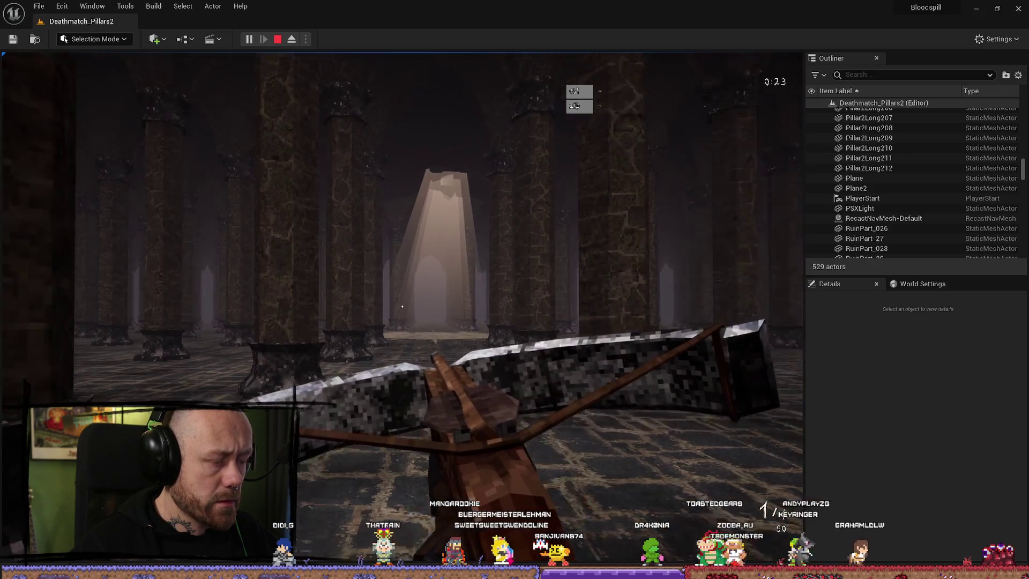
pyautogui.press('Escape')
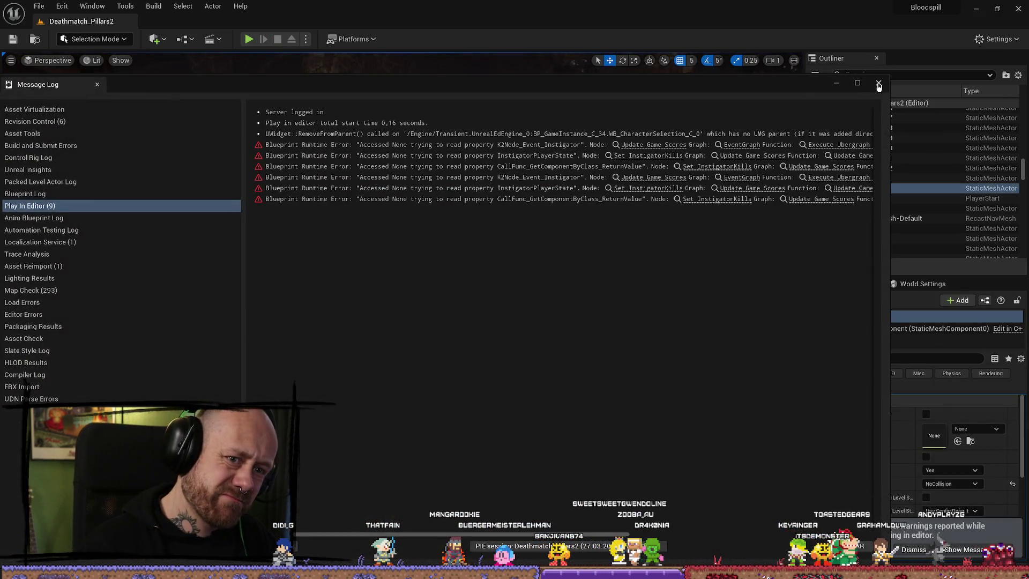
# Focus on Plane2 and Alt-drag it along X to create the duplicate Plane3
pyautogui.click(880, 84)
pyautogui.press('f')
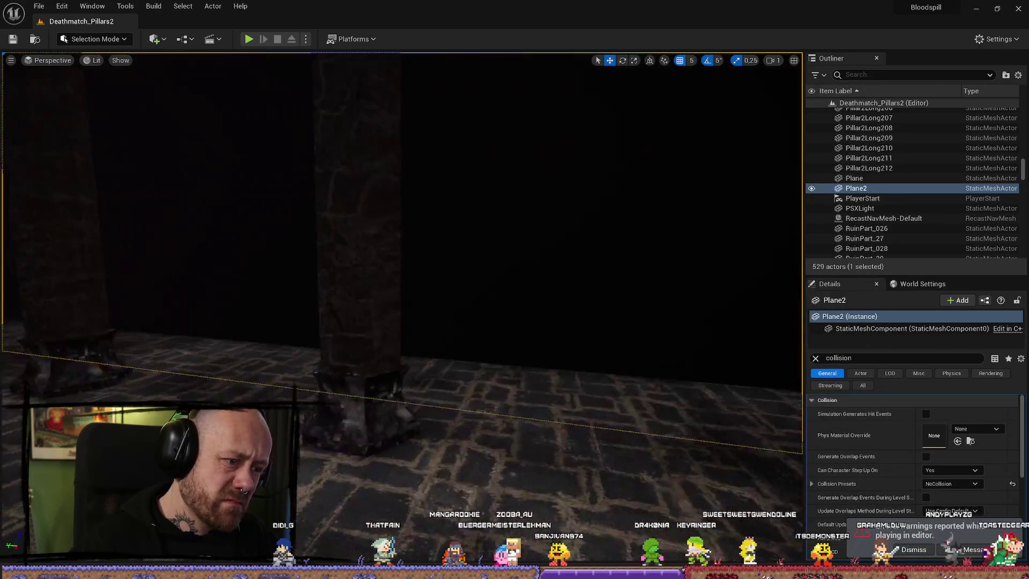
pyautogui.scroll(-1, 536, 353)
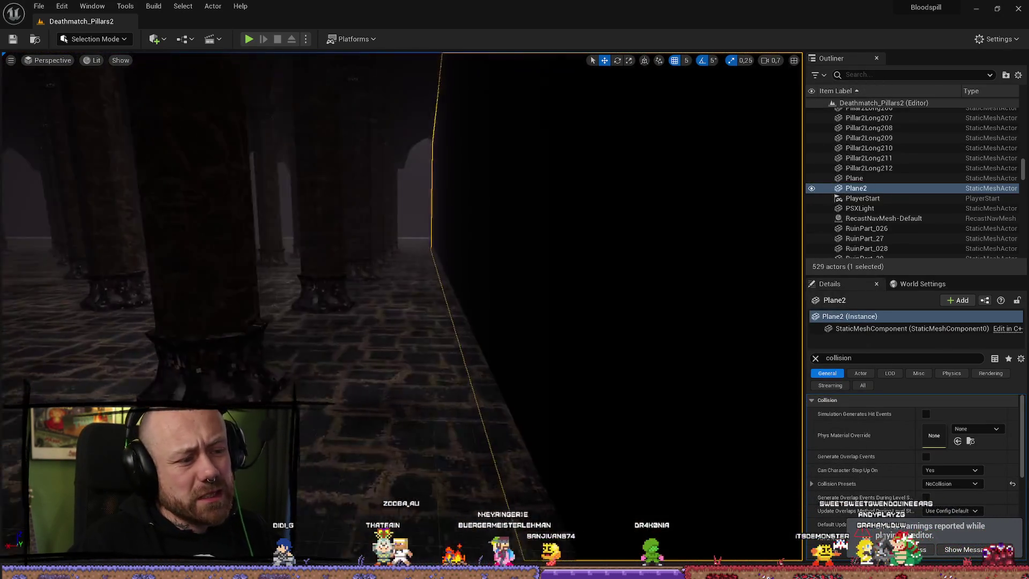
pyautogui.moveTo(590, 332); pyautogui.dragTo(590, 331)
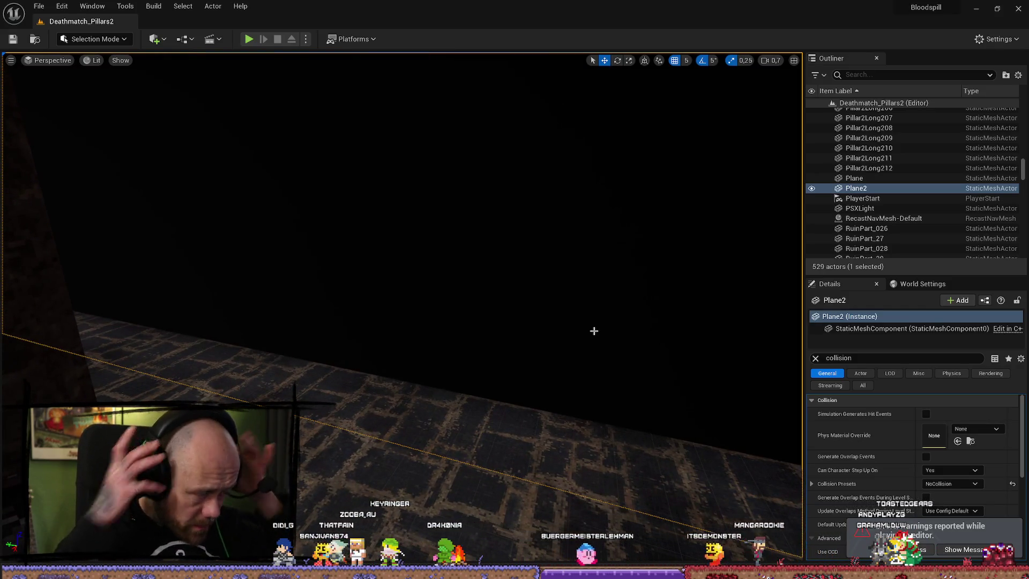
pyautogui.moveTo(43, 286); pyautogui.dragTo(42, 286)
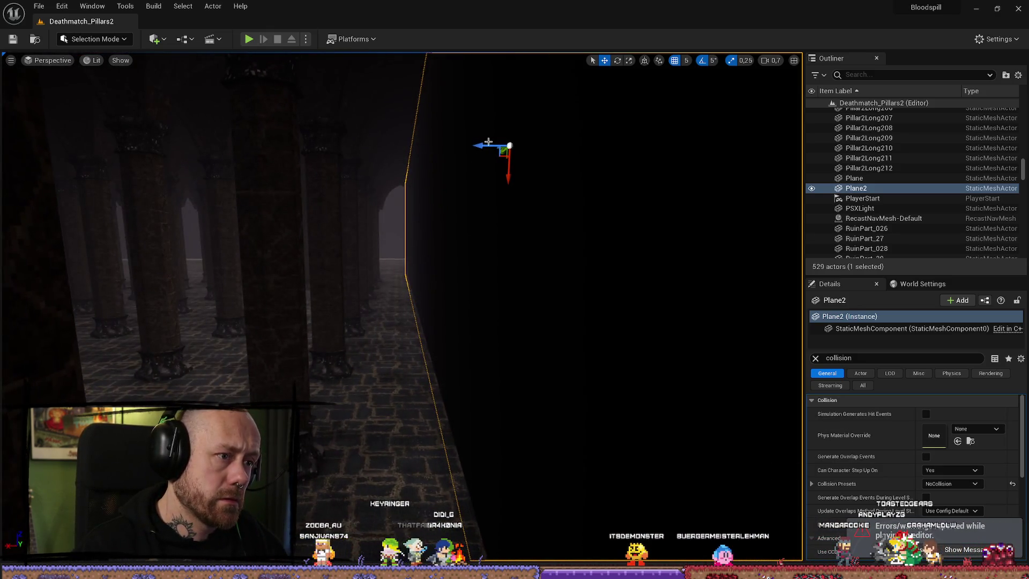
pyautogui.moveTo(488, 142); pyautogui.dragTo(464, 150)
pyautogui.moveTo(538, 261); pyautogui.dragTo(719, 323)
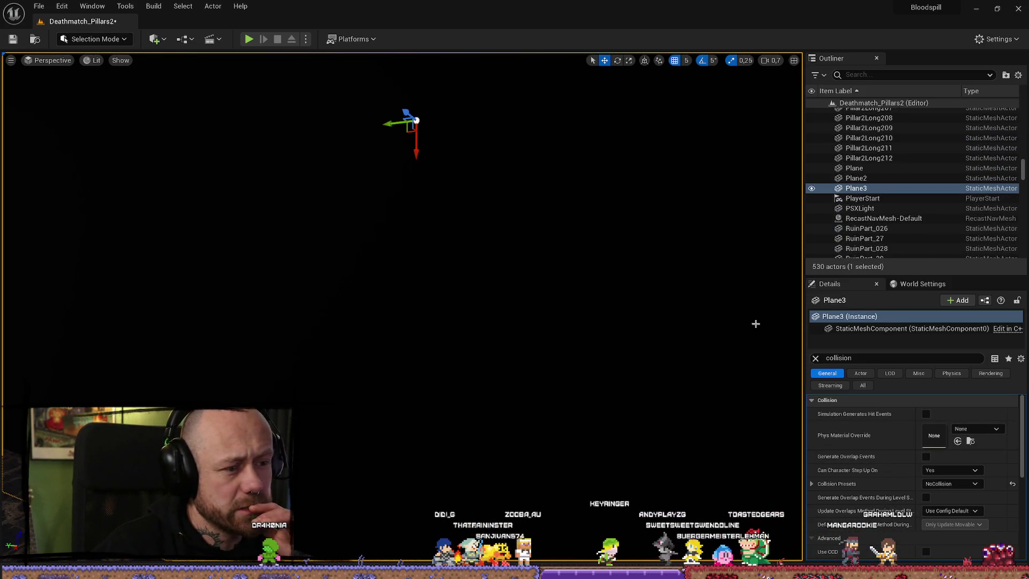
# Search 'fogwall' and assign FogWallMat_Inst to Plane3's Element 0, then select the Floor
pyautogui.click(816, 359)
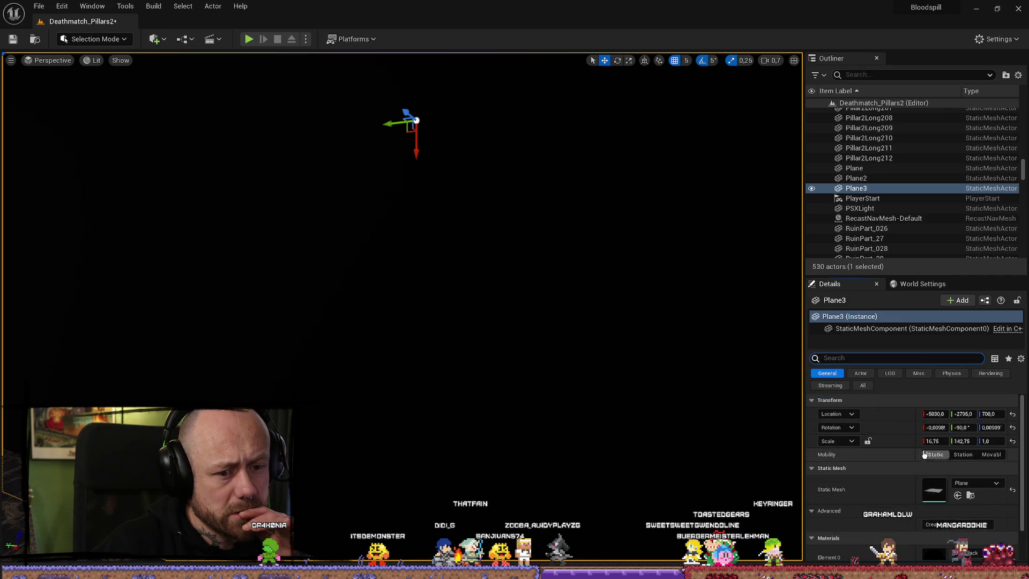
pyautogui.scroll(-2, 963, 516)
pyautogui.click(963, 517)
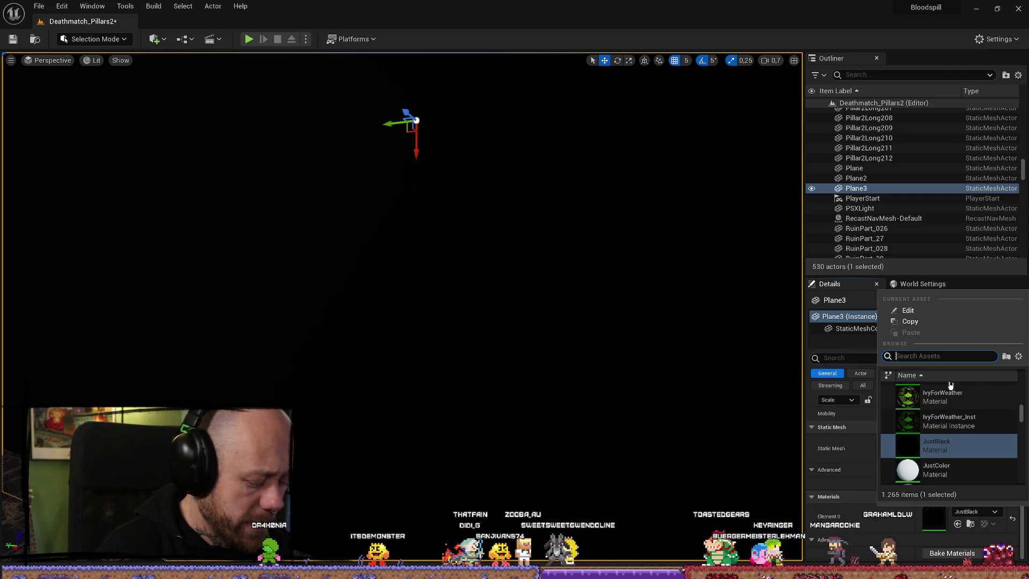
pyautogui.write('fogwall')
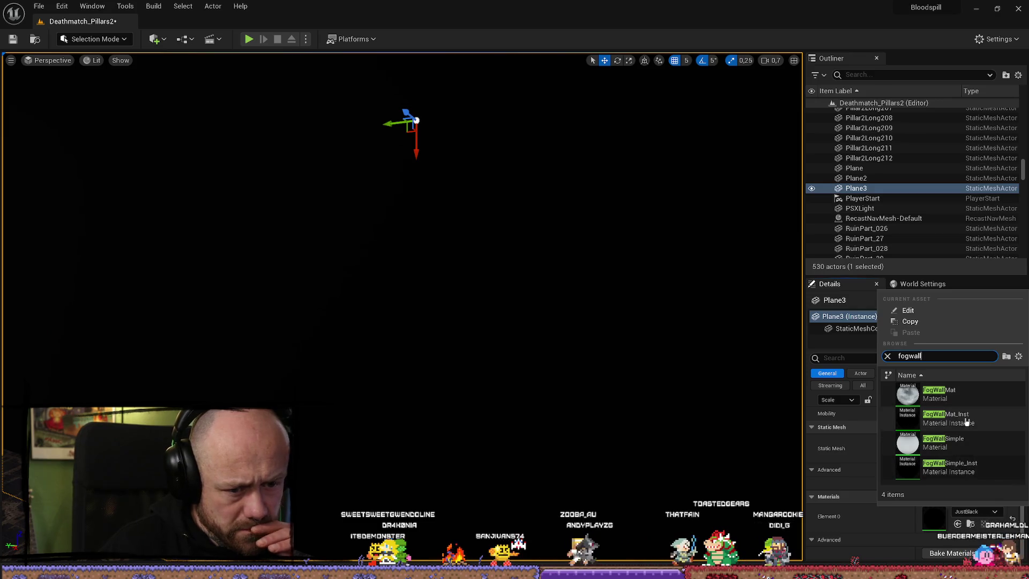
pyautogui.click(967, 422)
pyautogui.scroll(2, 402, 225)
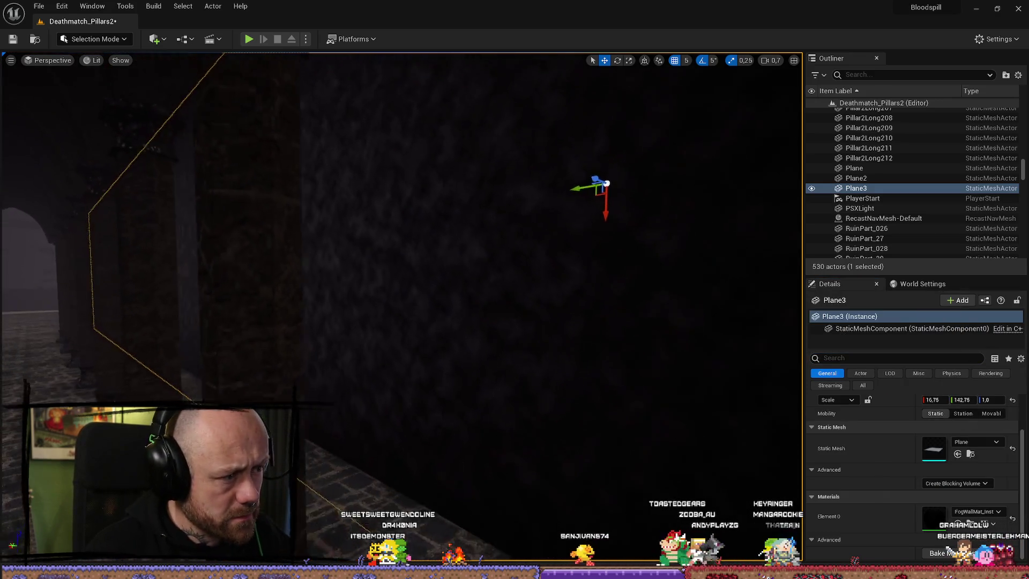
pyautogui.moveTo(262, 306)
pyautogui.mouseDown()
pyautogui.moveTo(236, 306)
pyautogui.moveTo(268, 306)
pyautogui.mouseUp()
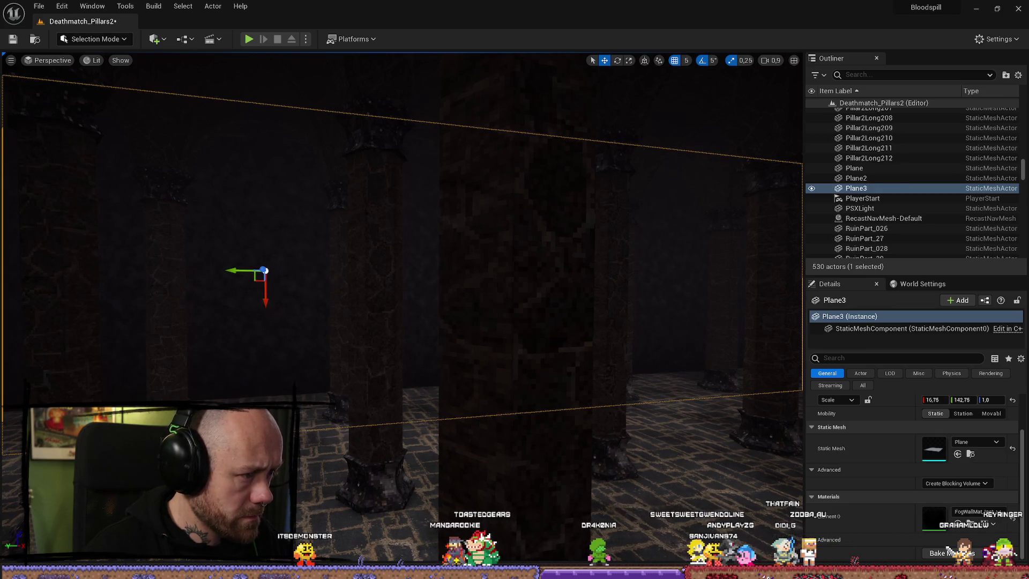
pyautogui.click(376, 418)
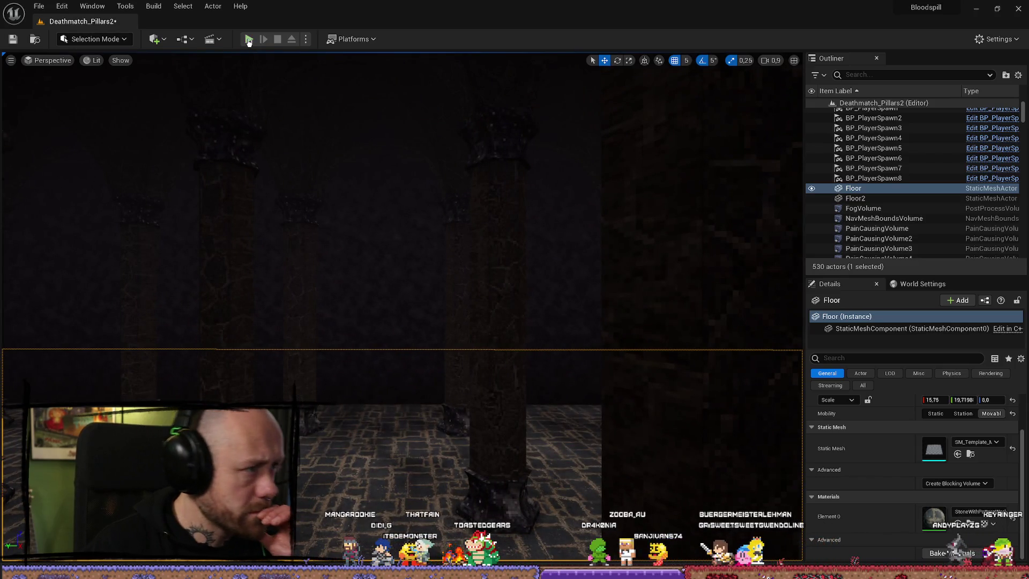
# Start a play-test, enter the match and swing the sword across the pillars
pyautogui.click(249, 40)
pyautogui.click(423, 484)
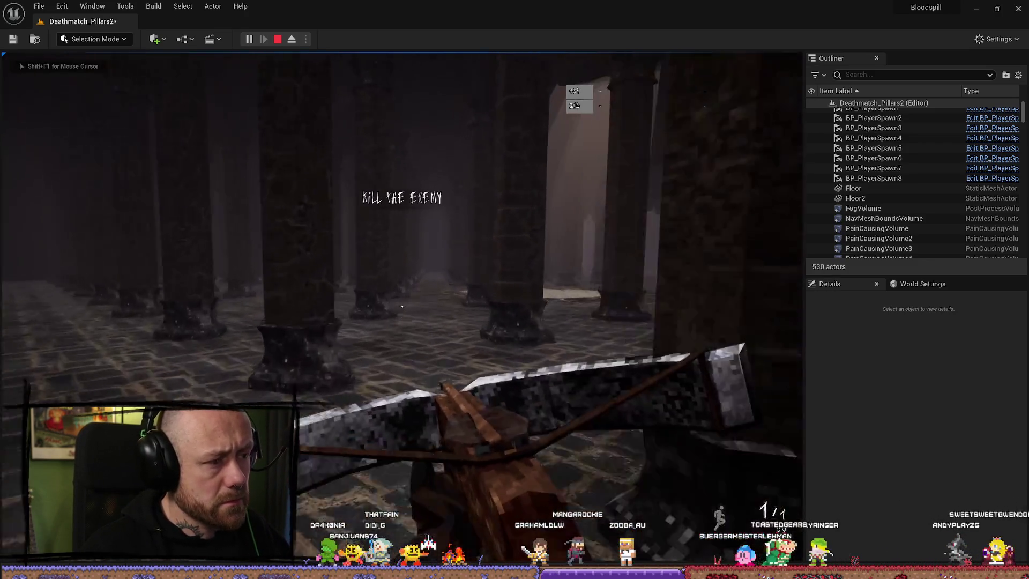
pyautogui.press('2')
pyautogui.click(402, 306)
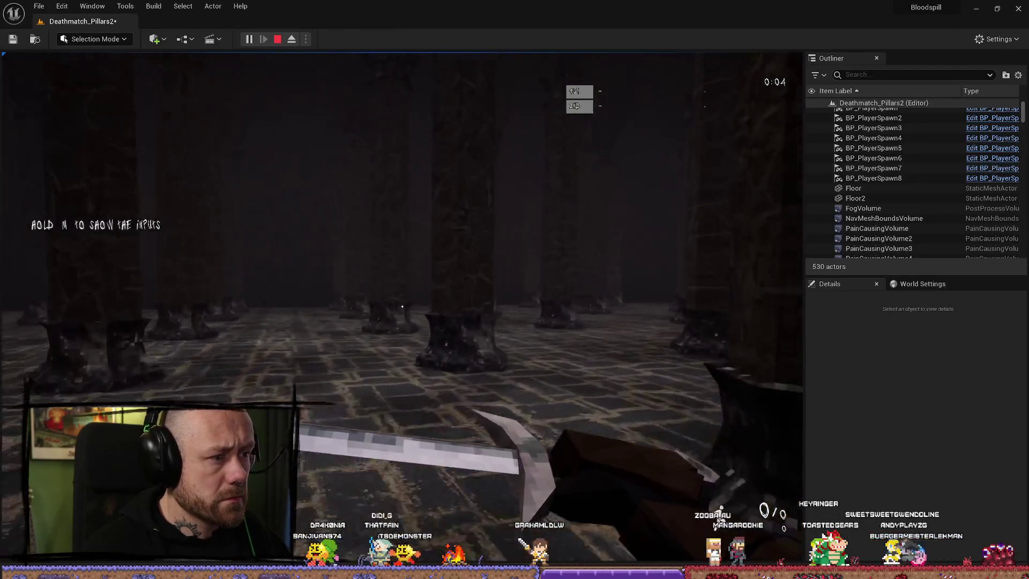
pyautogui.click(402, 306)
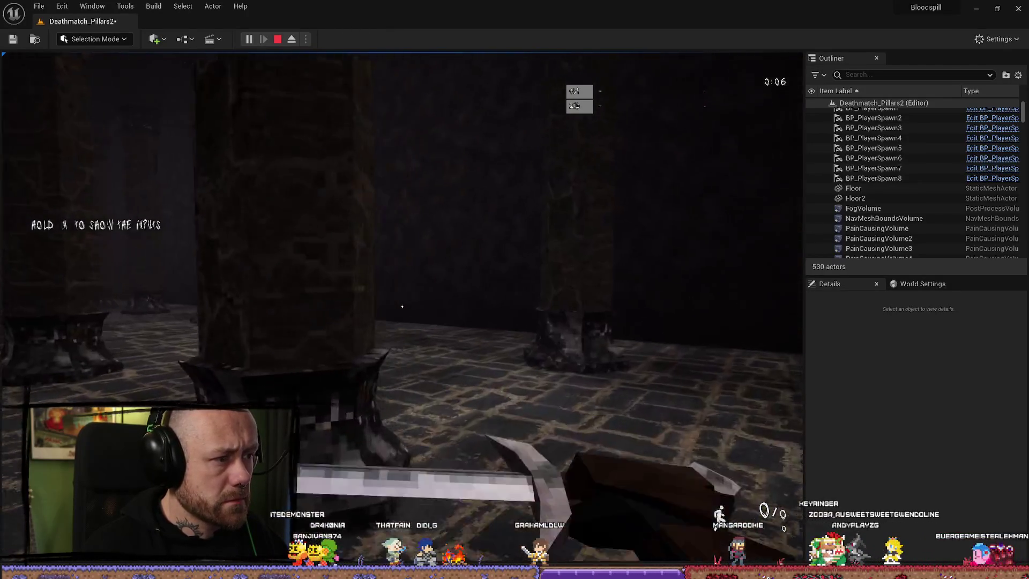
pyautogui.click(402, 306)
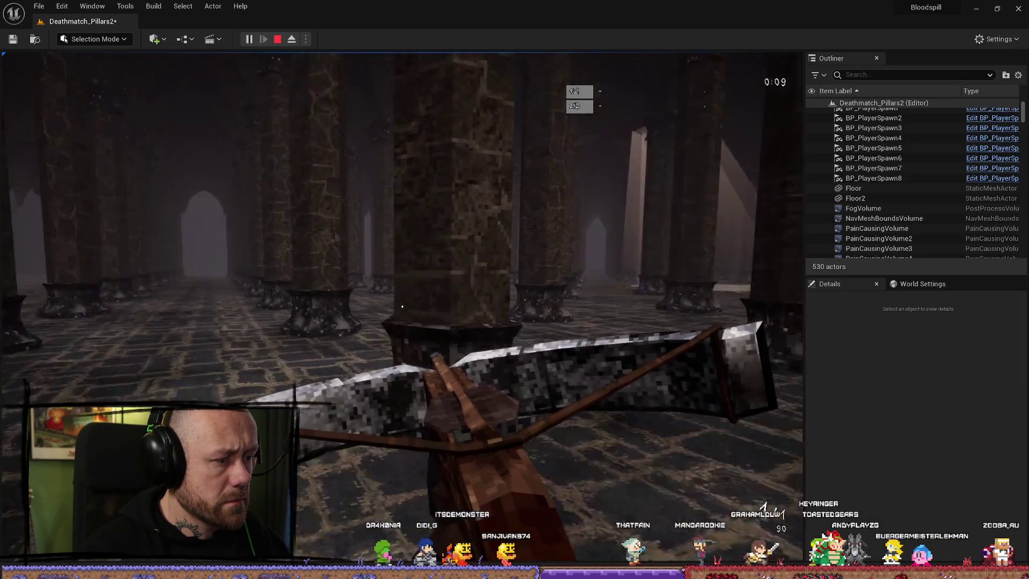
# Walk the pillared corridor, respawn past the pentagram, then stop the test and close the Message Log
pyautogui.press('2')
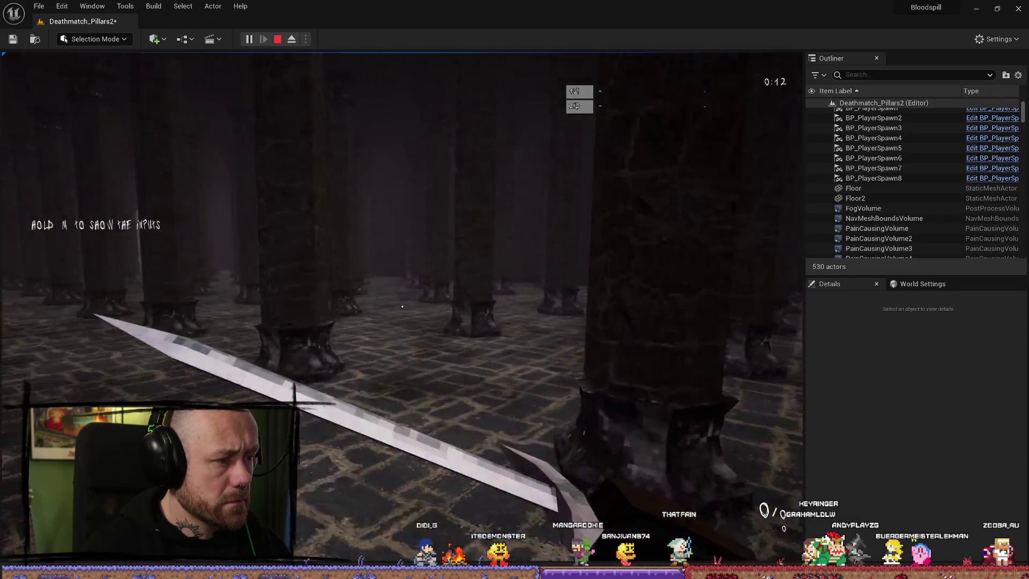
pyautogui.press('w')
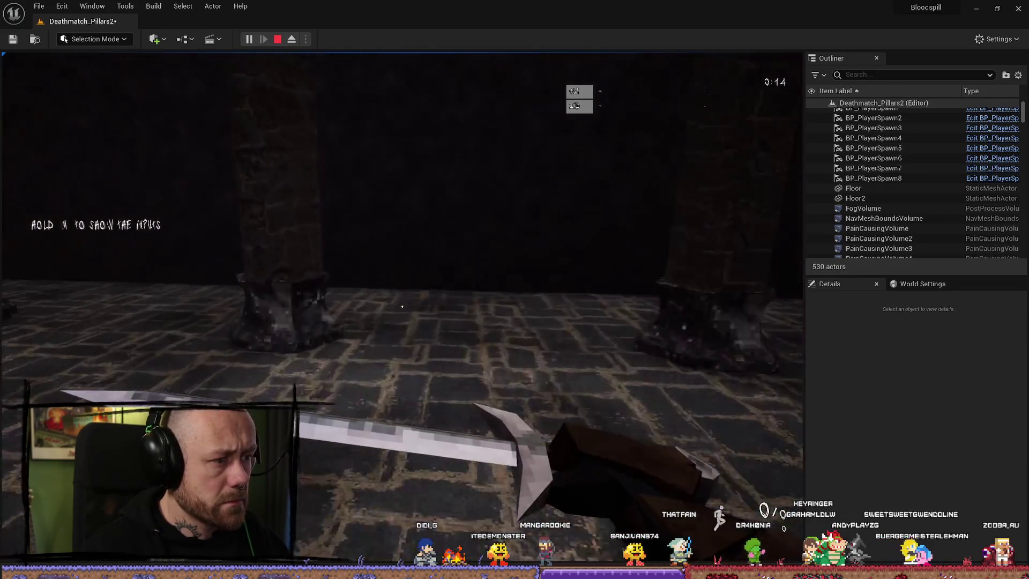
pyautogui.press('w')
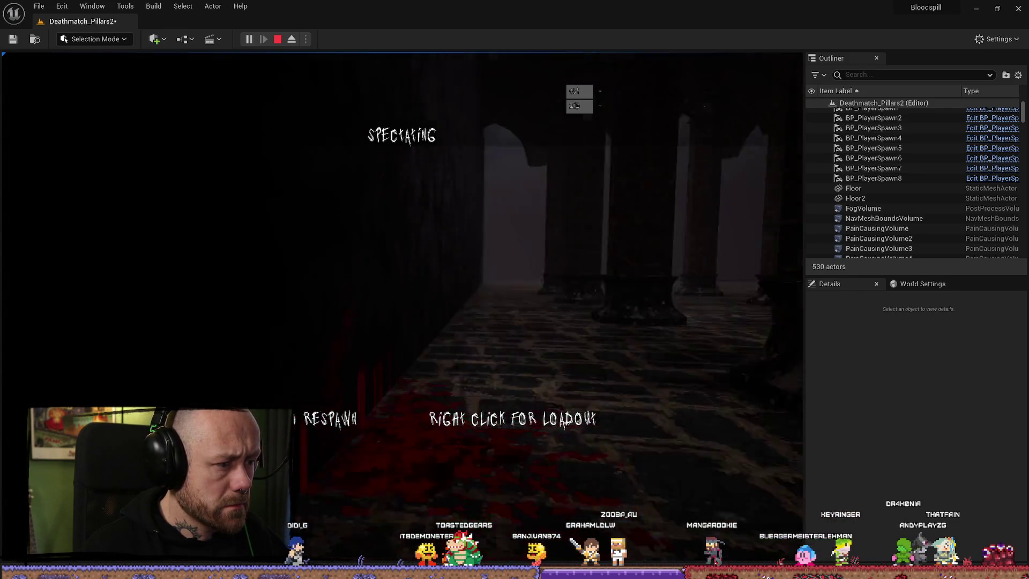
pyautogui.click(402, 306)
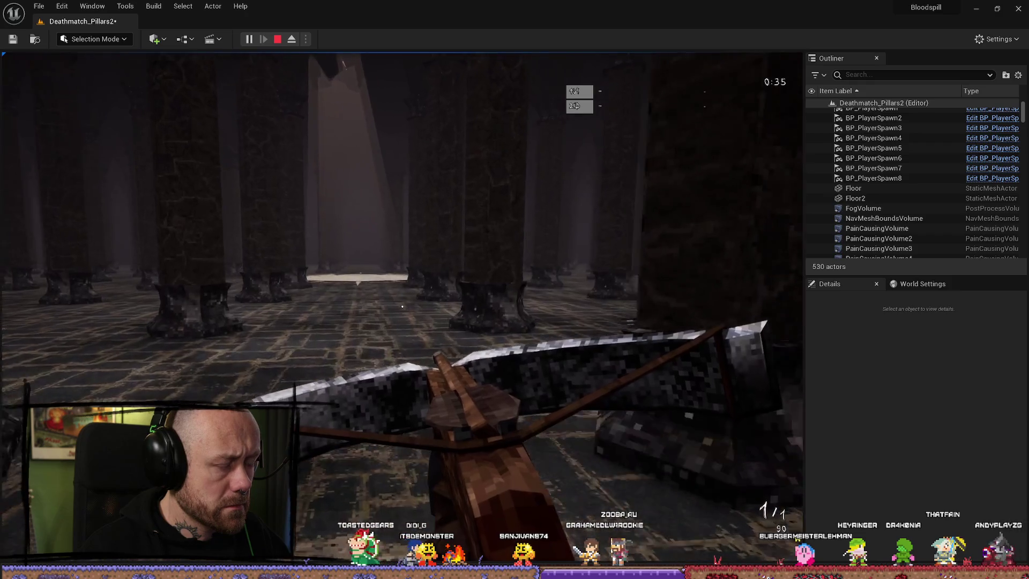
pyautogui.press('w')
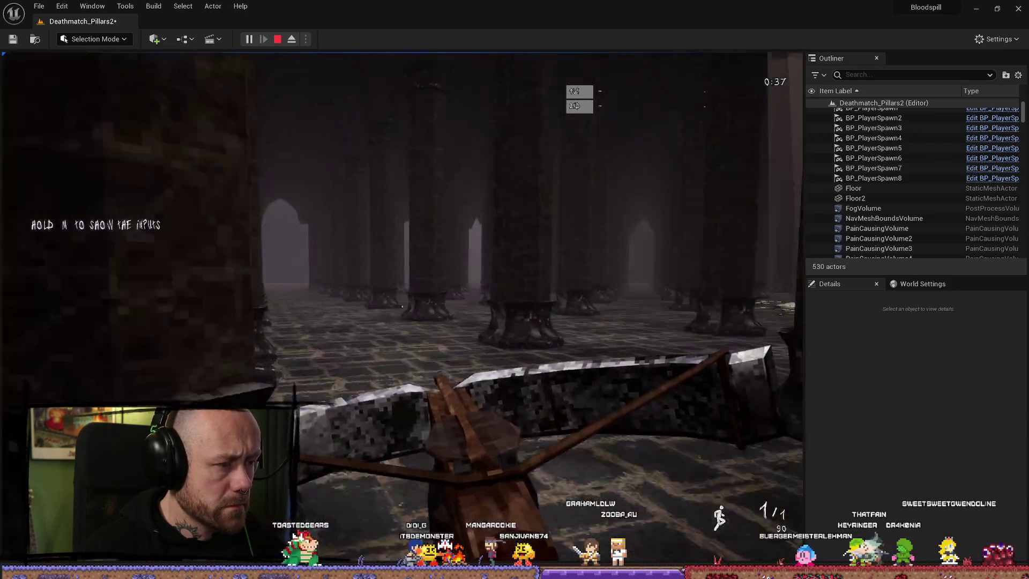
pyautogui.press('w')
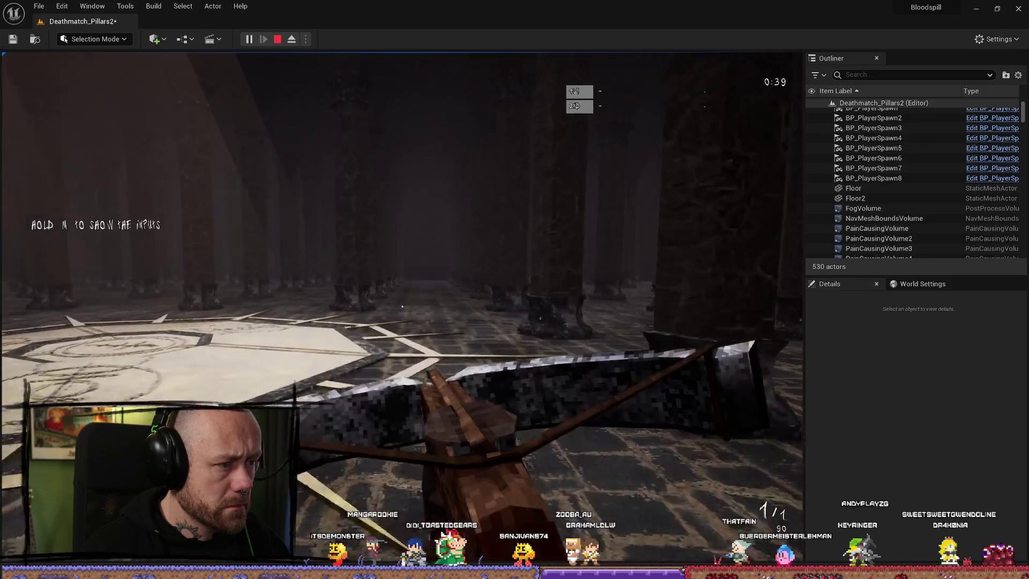
pyautogui.press('w')
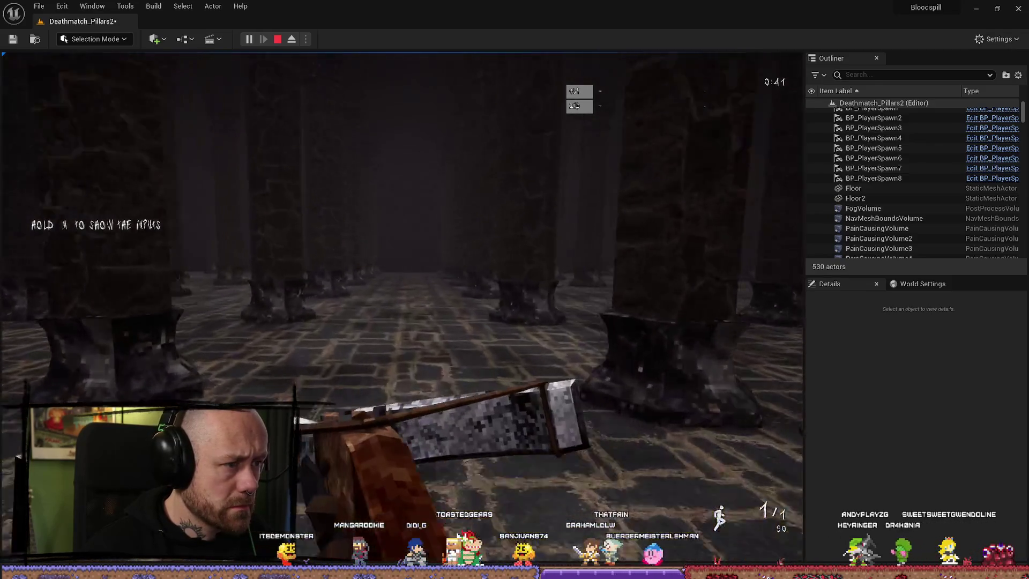
pyautogui.press('w')
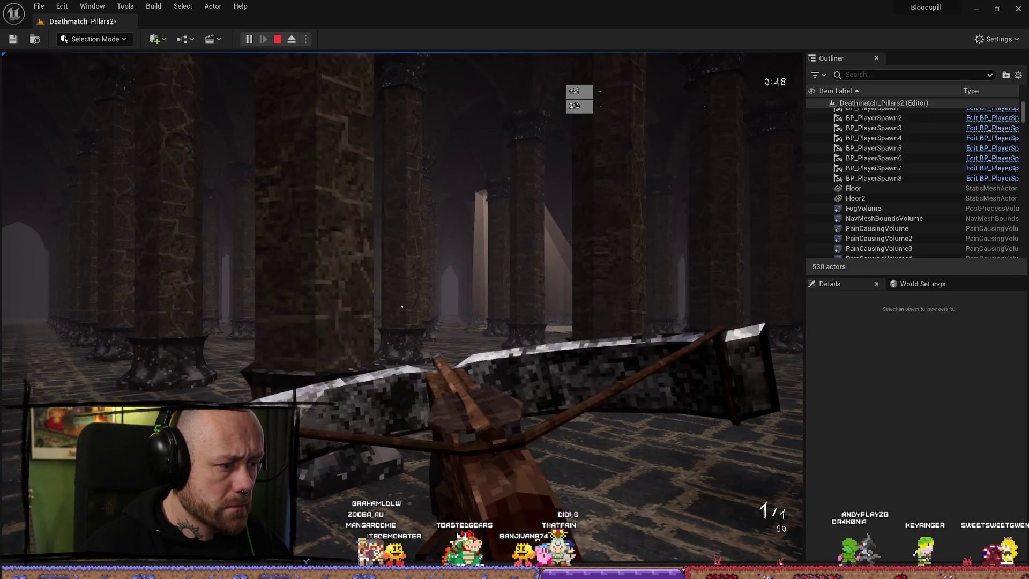
pyautogui.press('Escape')
pyautogui.click(879, 83)
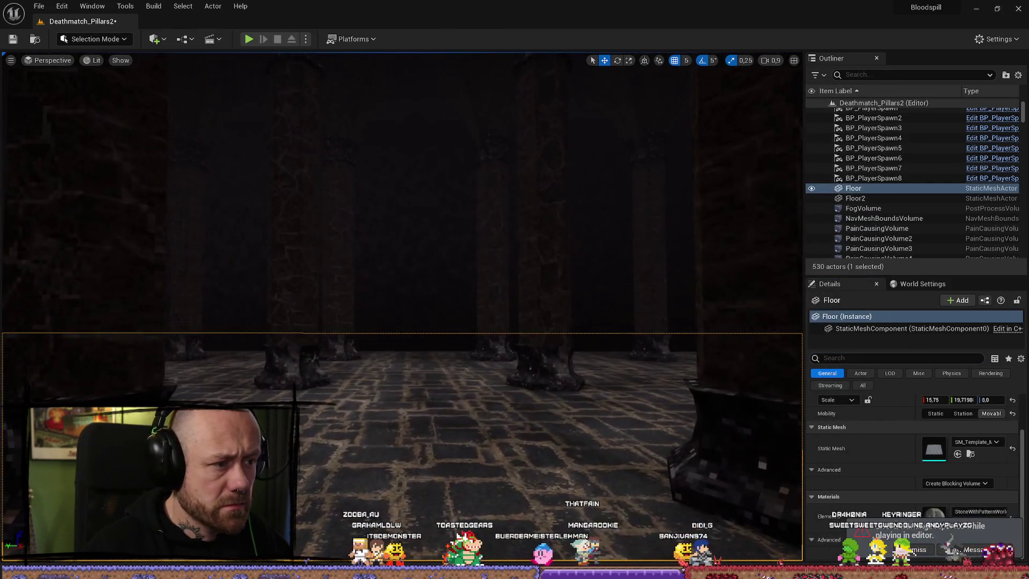
# Select fog-wall plane Plane3 and scale it along X from 16,75 down to 12,25
pyautogui.click(431, 225)
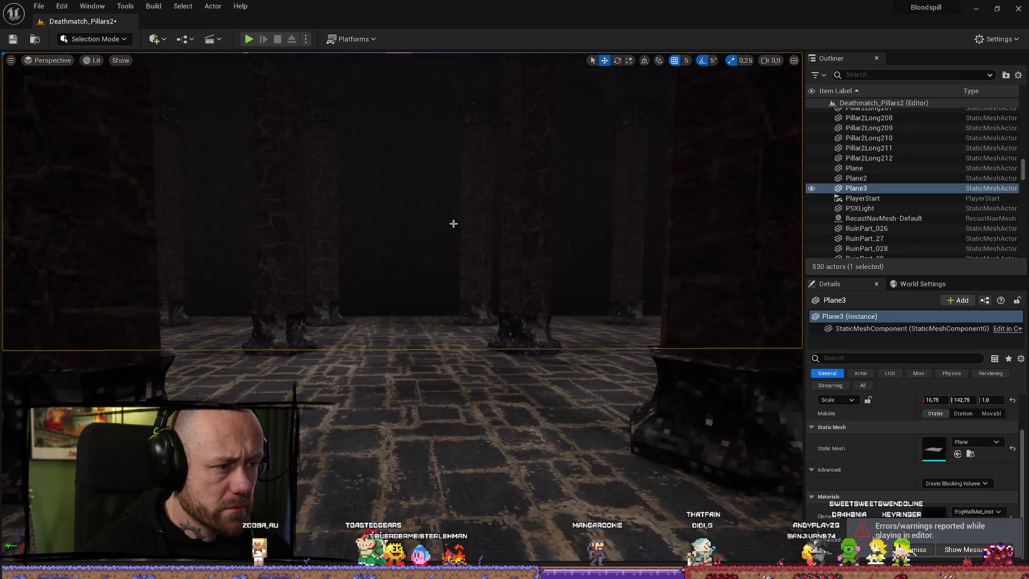
pyautogui.moveTo(452, 223)
pyautogui.mouseDown()
pyautogui.moveTo(515, 212)
pyautogui.moveTo(374, 242)
pyautogui.moveTo(372, 262)
pyautogui.moveTo(370, 158)
pyautogui.moveTo(369, 199)
pyautogui.moveTo(386, 185)
pyautogui.mouseUp()
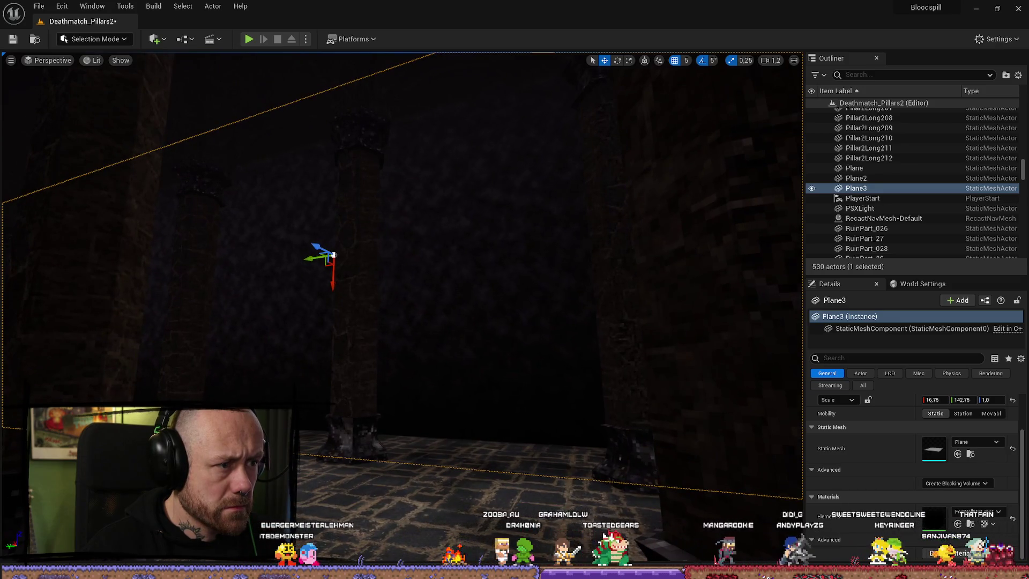
pyautogui.scroll(-2, 402, 241)
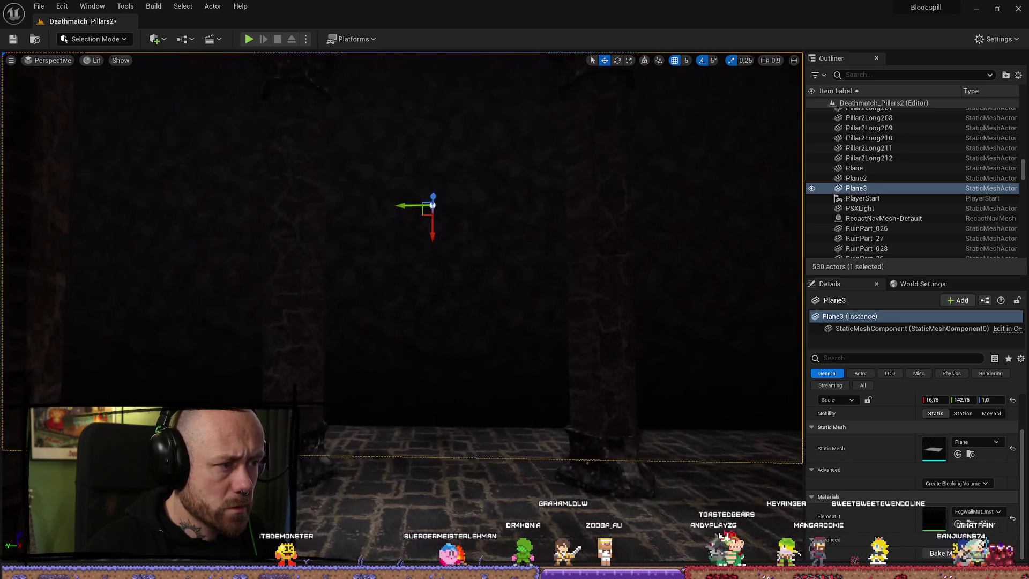
pyautogui.press('e')
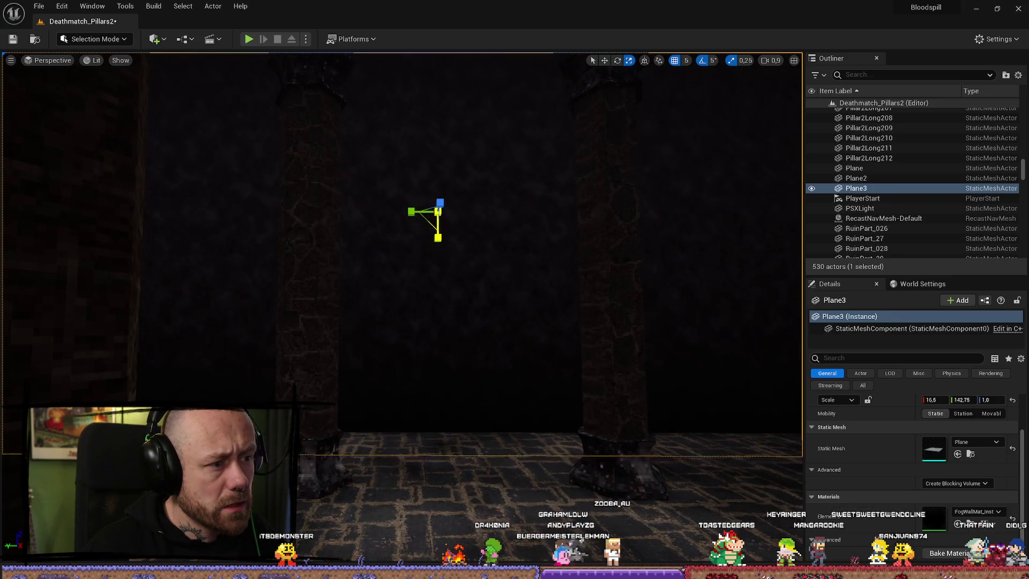
pyautogui.scroll(-1, 435, 234)
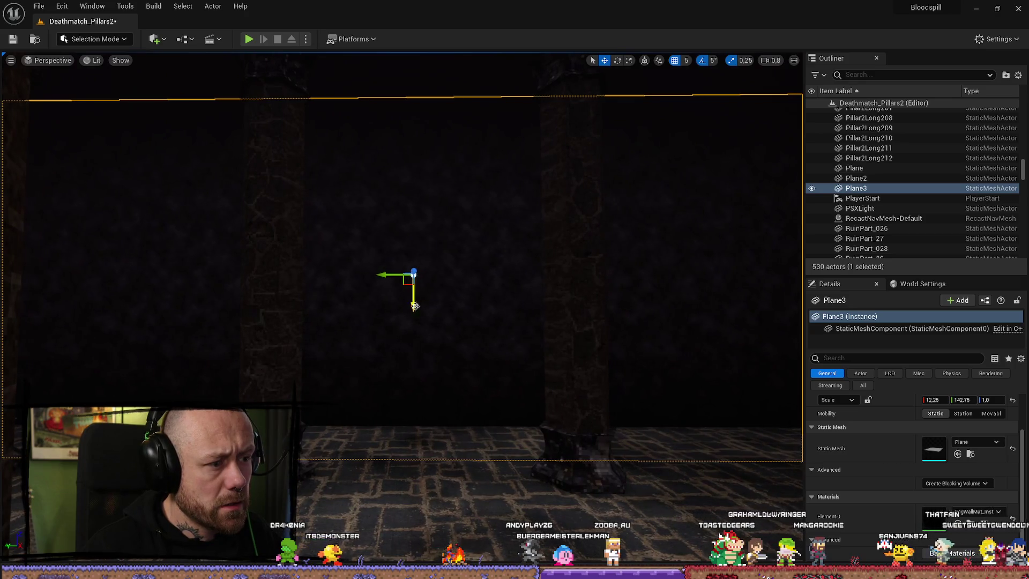
pyautogui.scroll(-2, 416, 306)
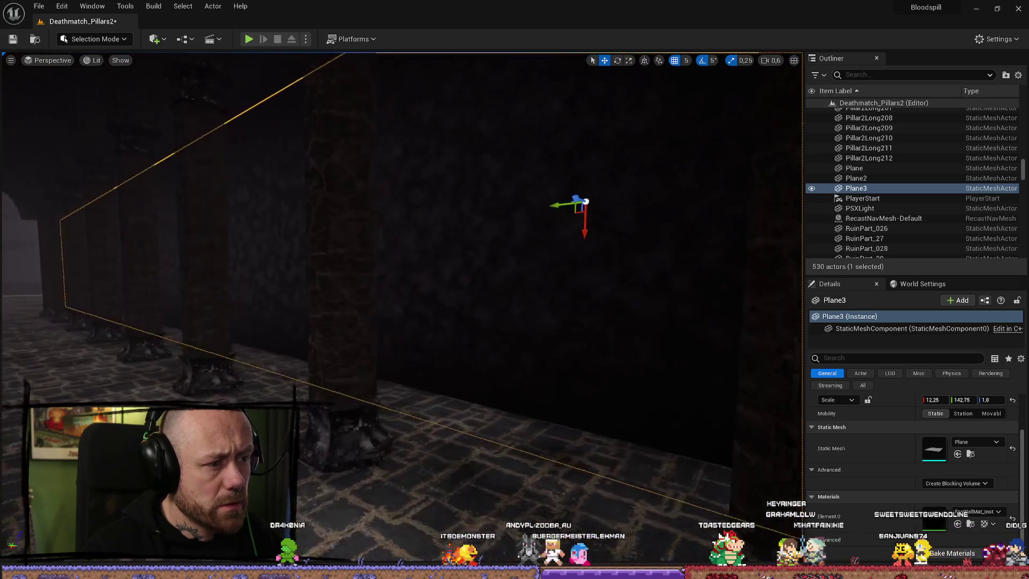
pyautogui.scroll(3, 402, 305)
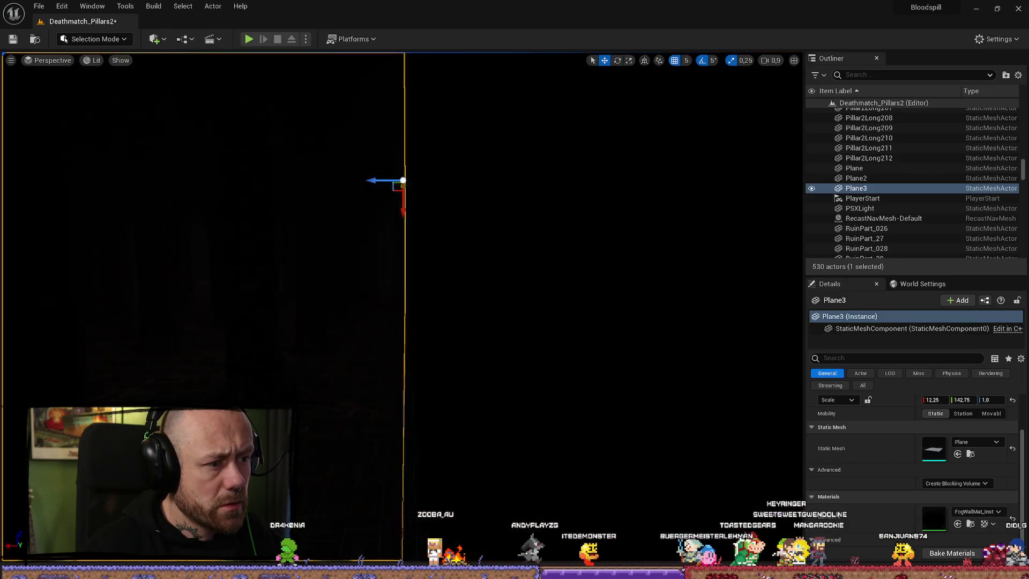
pyautogui.moveTo(402, 306)
pyautogui.mouseDown()
pyautogui.moveTo(337, 311)
pyautogui.moveTo(376, 284)
pyautogui.moveTo(360, 268)
pyautogui.moveTo(511, 316)
pyautogui.mouseUp()
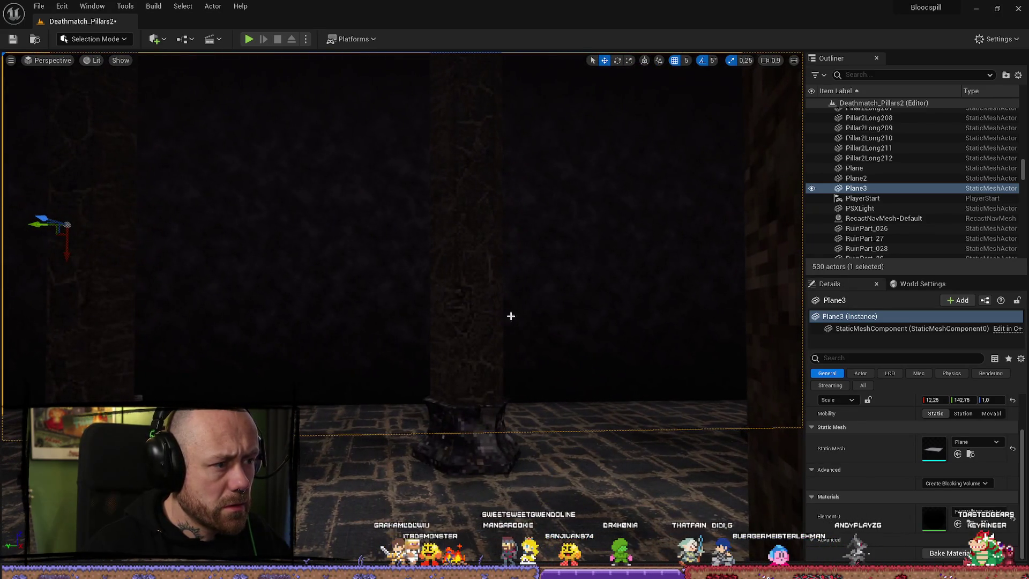
pyautogui.click(970, 524)
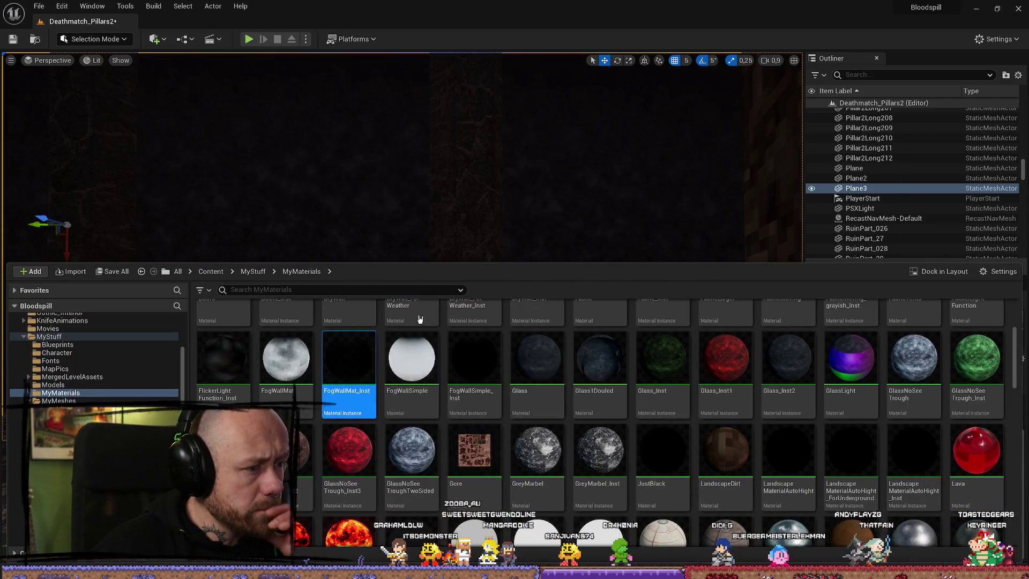
pyautogui.doubleClick(348, 370)
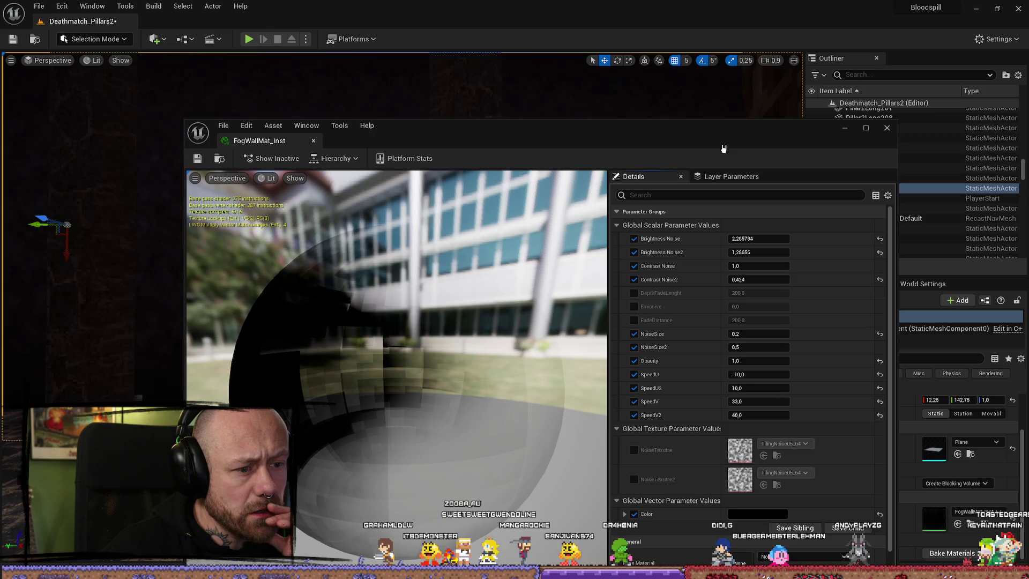
pyautogui.click(845, 128)
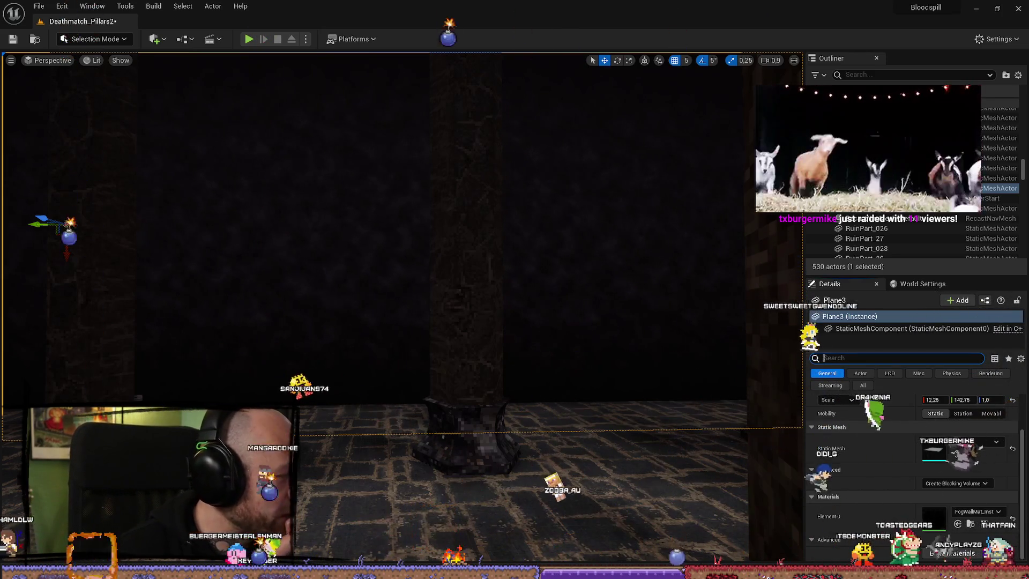
# Lower Plane3 slightly along its vertical axis
pyautogui.click(858, 357)
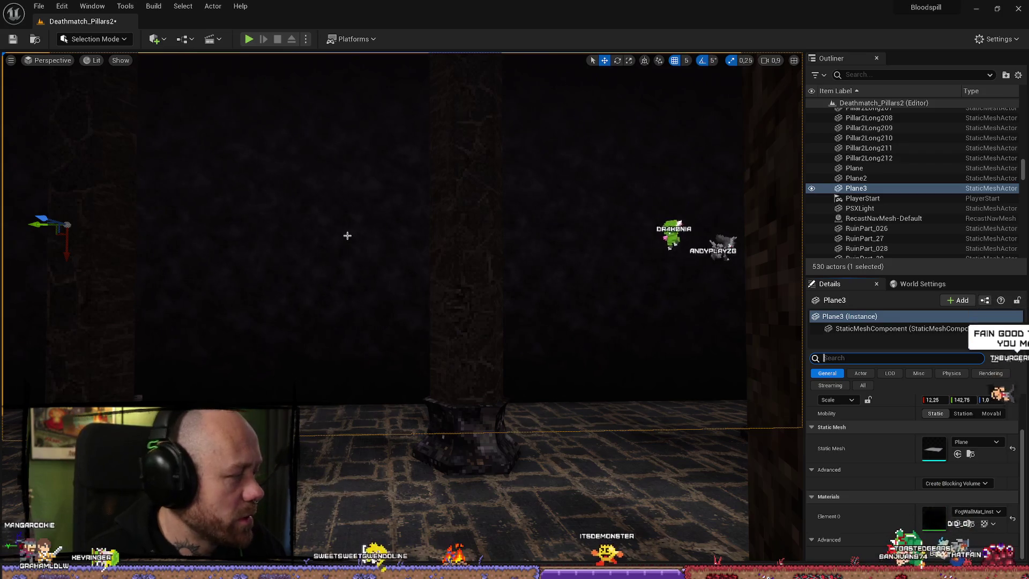
pyautogui.moveTo(421, 265)
pyautogui.mouseDown()
pyautogui.moveTo(397, 231)
pyautogui.moveTo(419, 266)
pyautogui.mouseUp()
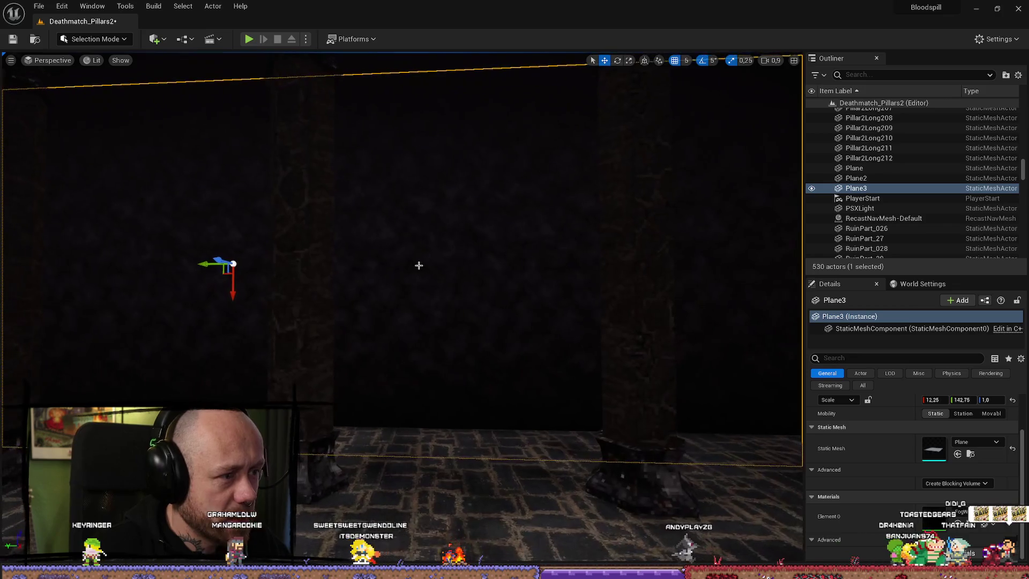
pyautogui.moveTo(234, 295); pyautogui.dragTo(232, 304)
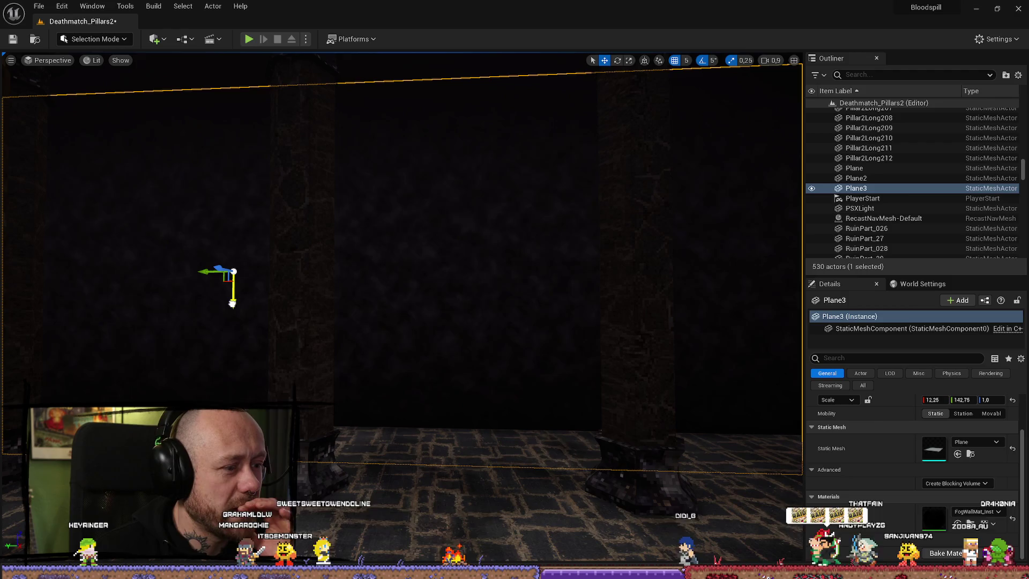
# Narrow Plane3 to X scale 11,5 and locate its FogWallMat_Inst material in MyMaterials
pyautogui.moveTo(506, 301)
pyautogui.mouseDown()
pyautogui.moveTo(477, 293)
pyautogui.moveTo(530, 276)
pyautogui.mouseUp()
pyautogui.press('e')
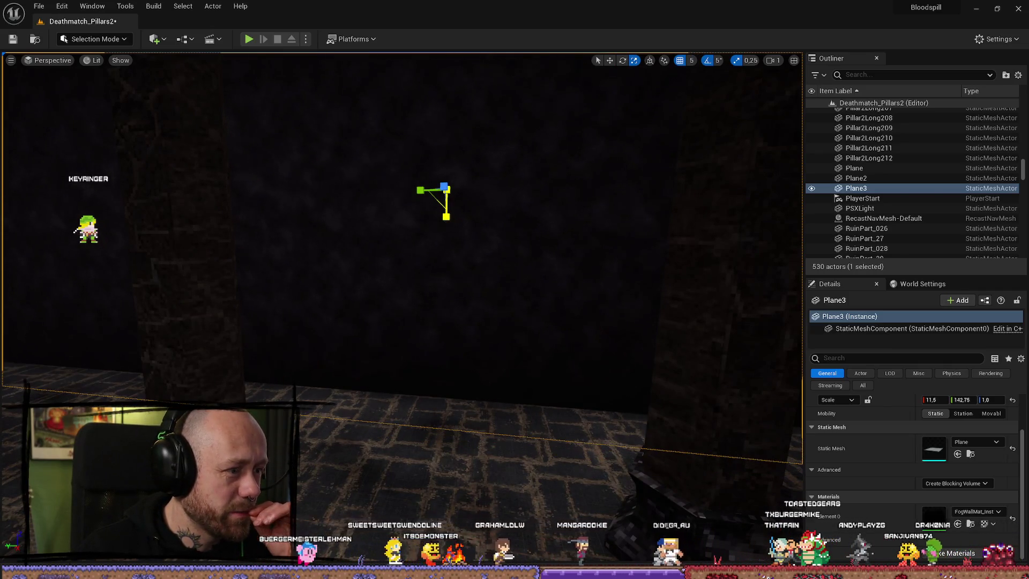
pyautogui.moveTo(531, 276)
pyautogui.mouseDown()
pyautogui.moveTo(531, 257)
pyautogui.moveTo(536, 265)
pyautogui.mouseUp()
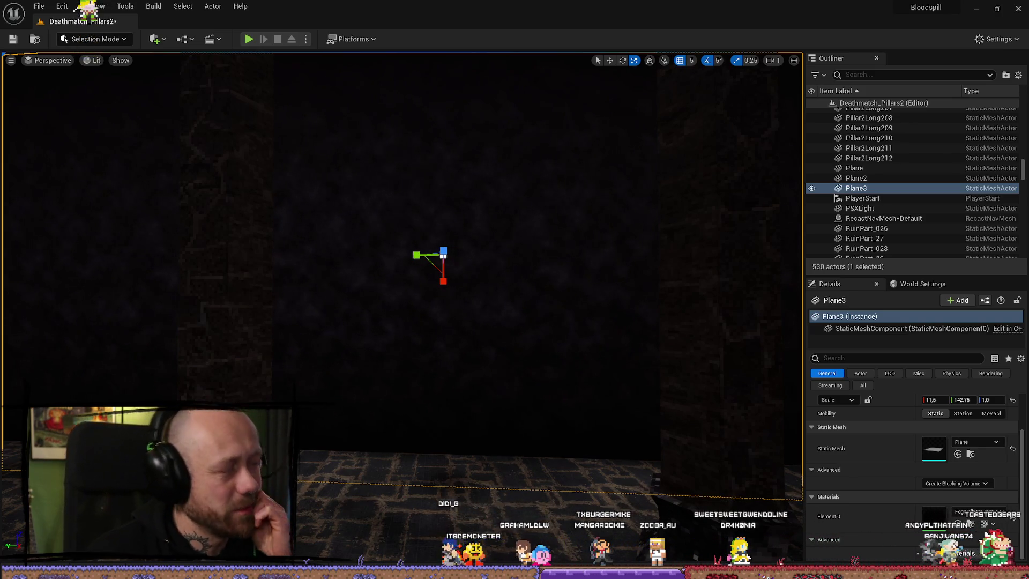
pyautogui.click(970, 525)
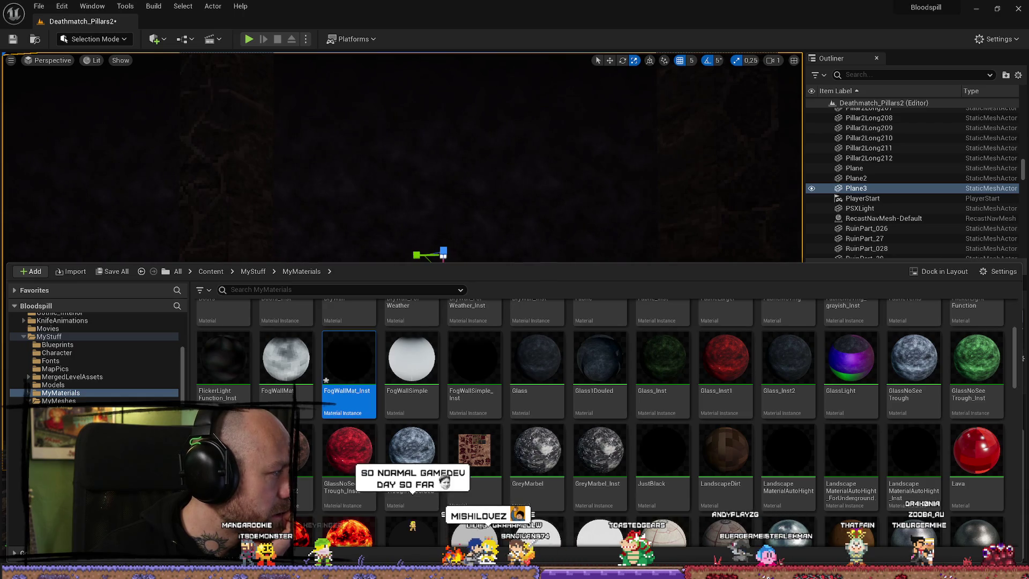
# Inspect FogWallMat_Inst and its parent FogWallMat material graph, then switch away from the editor
pyautogui.doubleClick(349, 359)
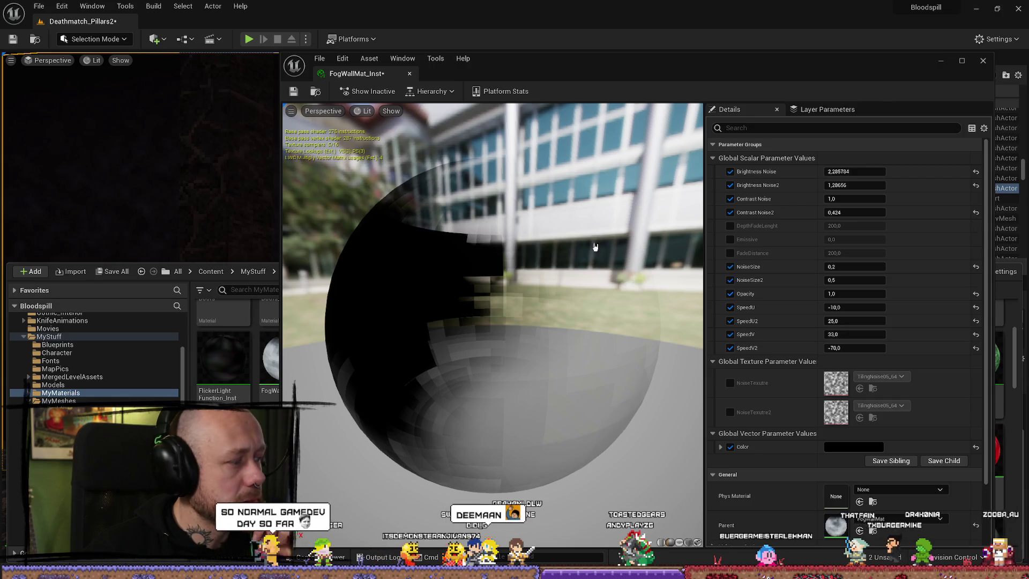
pyautogui.click(873, 532)
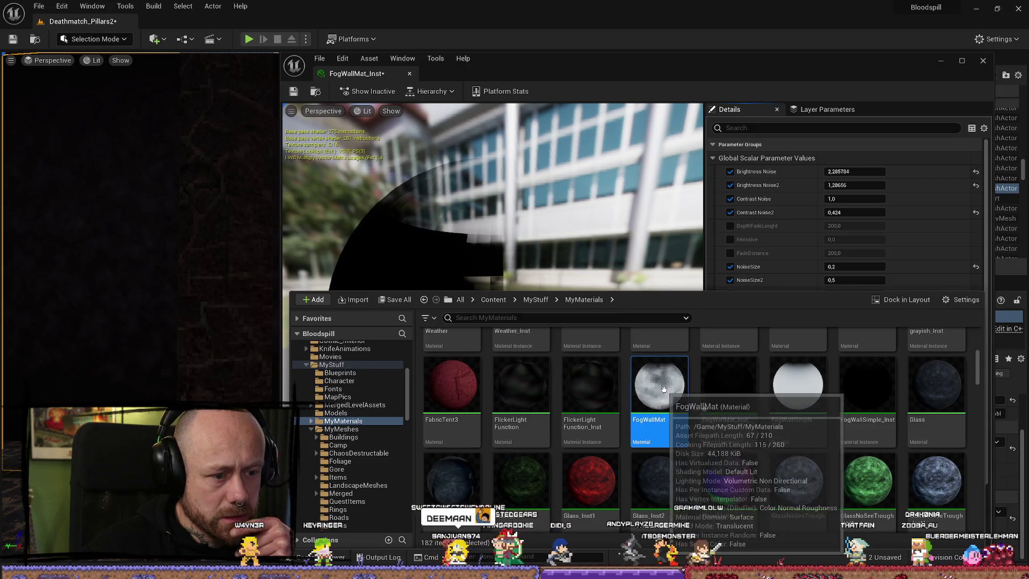
pyautogui.doubleClick(664, 389)
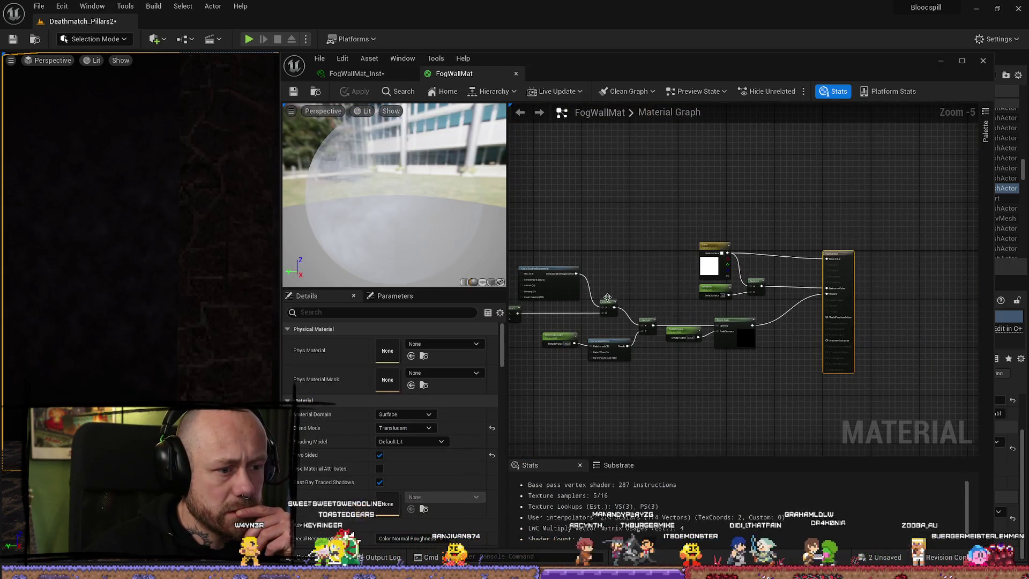
pyautogui.scroll(4, 607, 298)
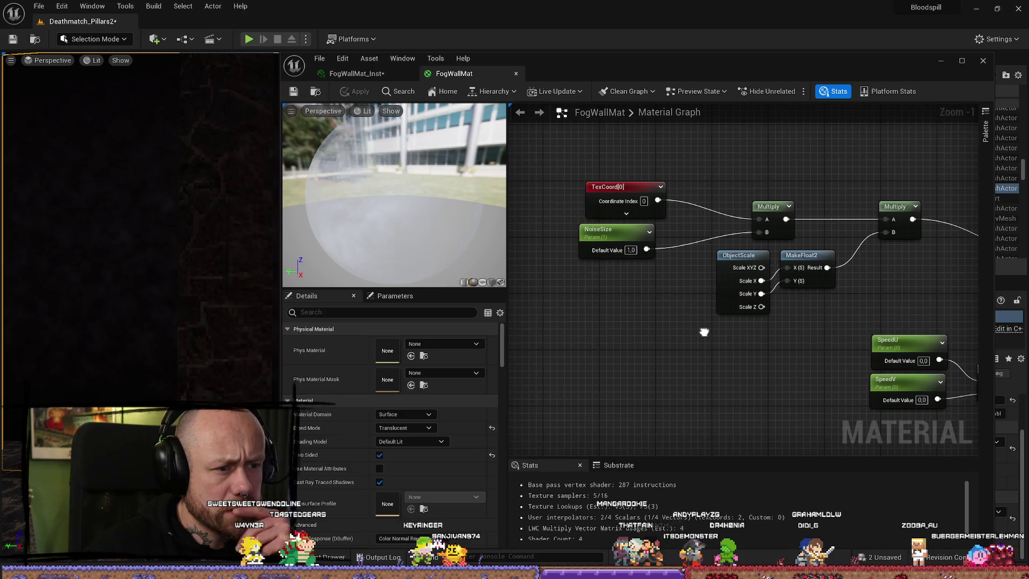
pyautogui.moveTo(703, 332); pyautogui.dragTo(707, 340)
pyautogui.scroll(-3, 681, 267)
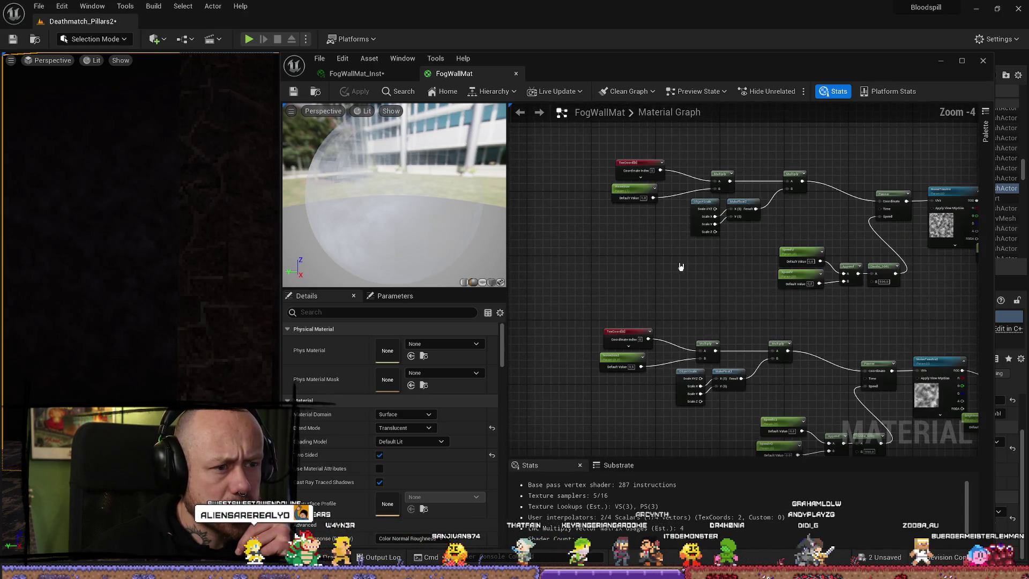
pyautogui.scroll(2, 674, 284)
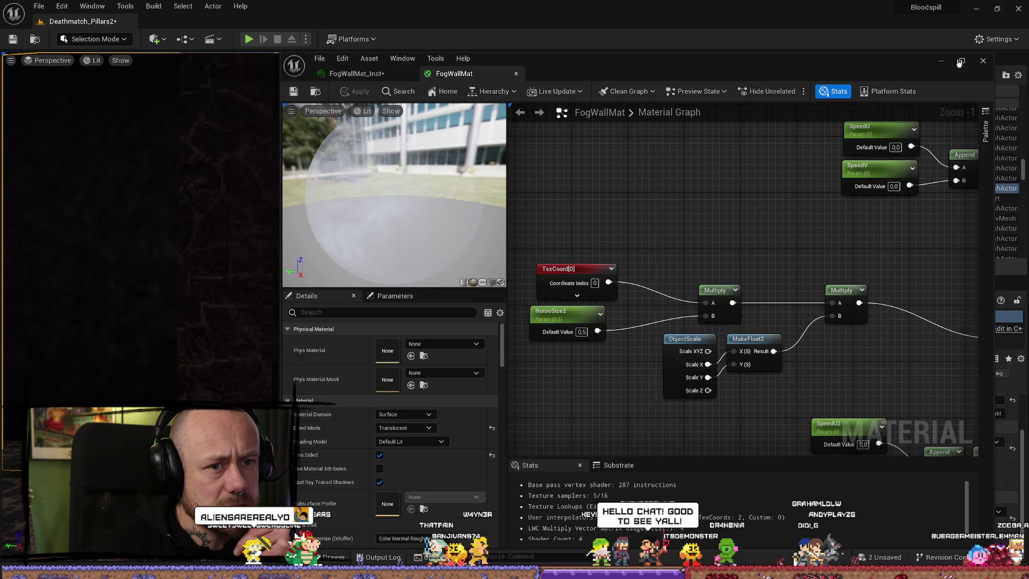
pyautogui.hotkey('alt', 'Tab')
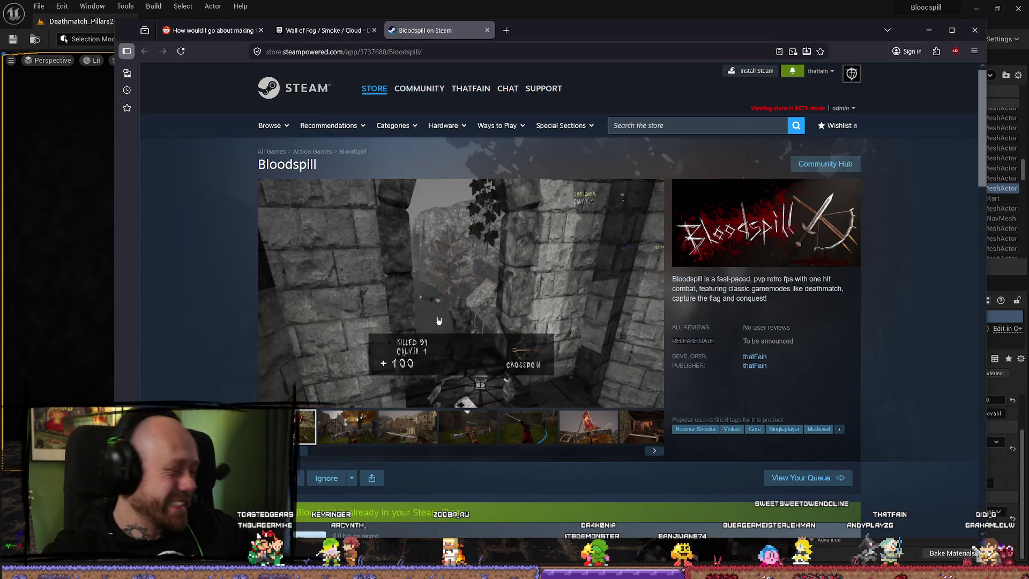
# Close the Bloodspill Steam tab, leaving the Wall of Fog page, and minimize the browser
pyautogui.moveTo(615, 239)
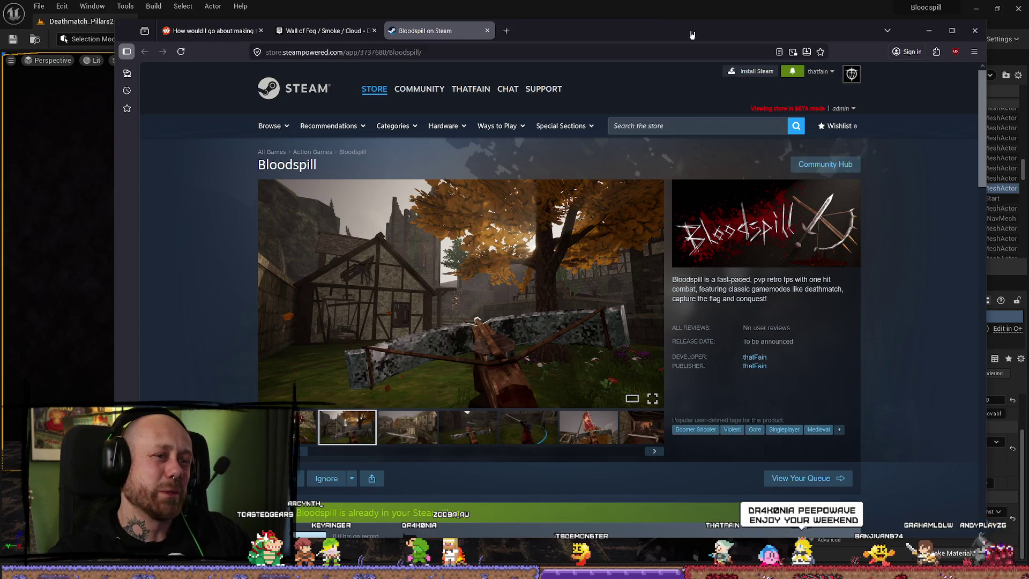
pyautogui.moveTo(693, 34); pyautogui.dragTo(674, 36)
pyautogui.click(308, 32)
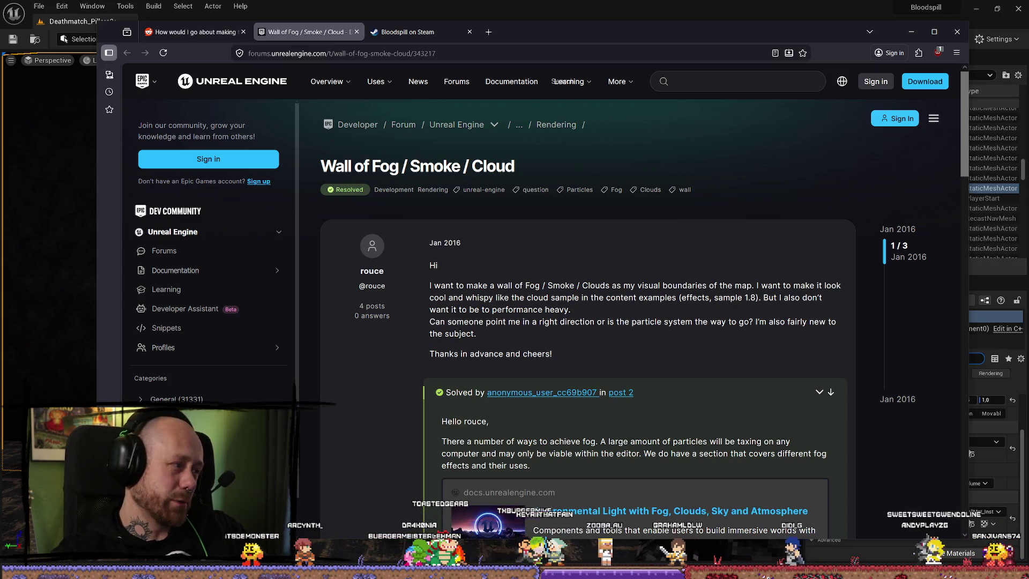
pyautogui.click(408, 32)
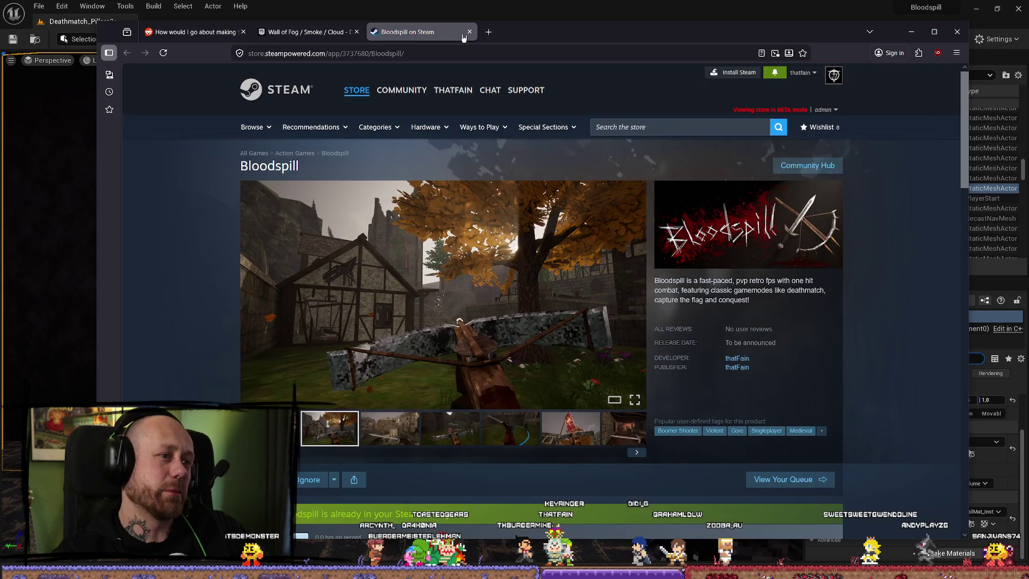
pyautogui.click(470, 32)
pyautogui.click(912, 31)
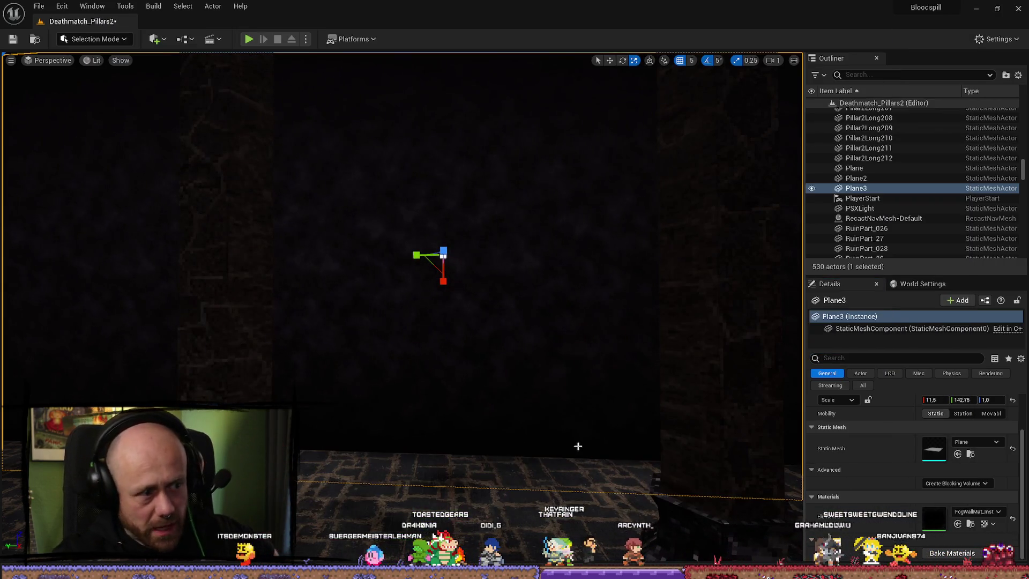
pyautogui.scroll(-5, 575, 443)
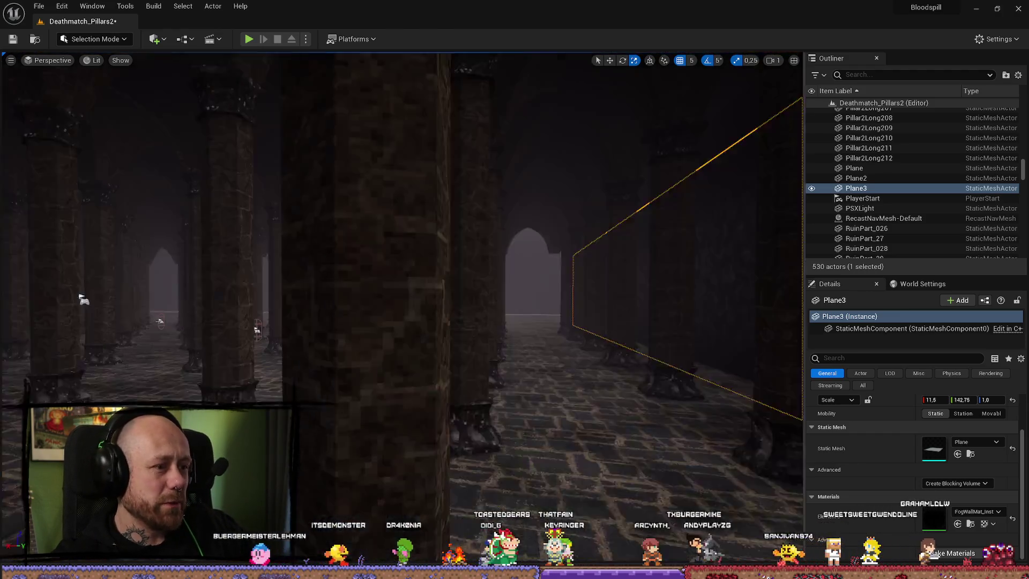
pyautogui.press('f')
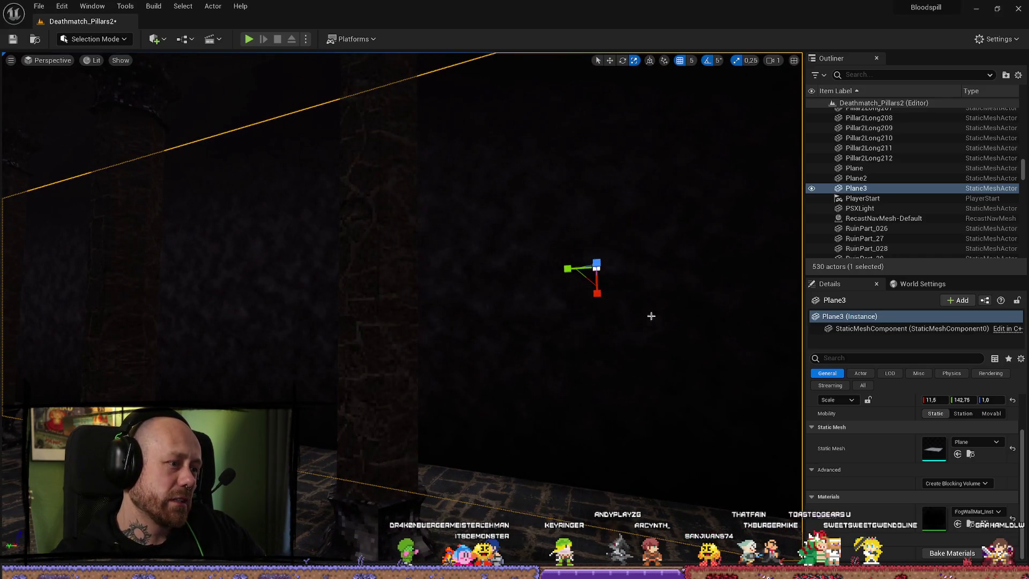
pyautogui.moveTo(625, 452); pyautogui.dragTo(687, 452)
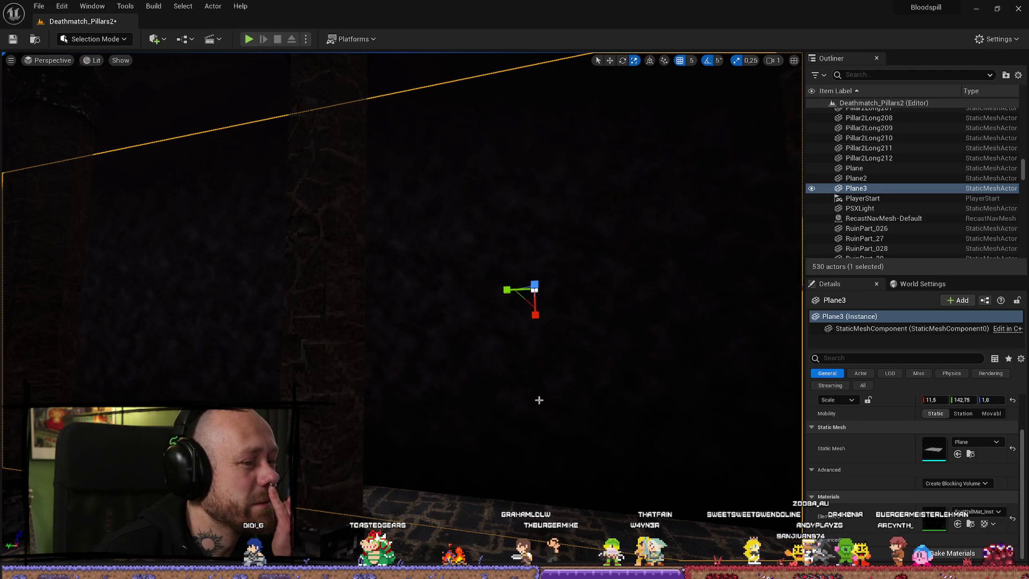
pyautogui.scroll(-2, 564, 364)
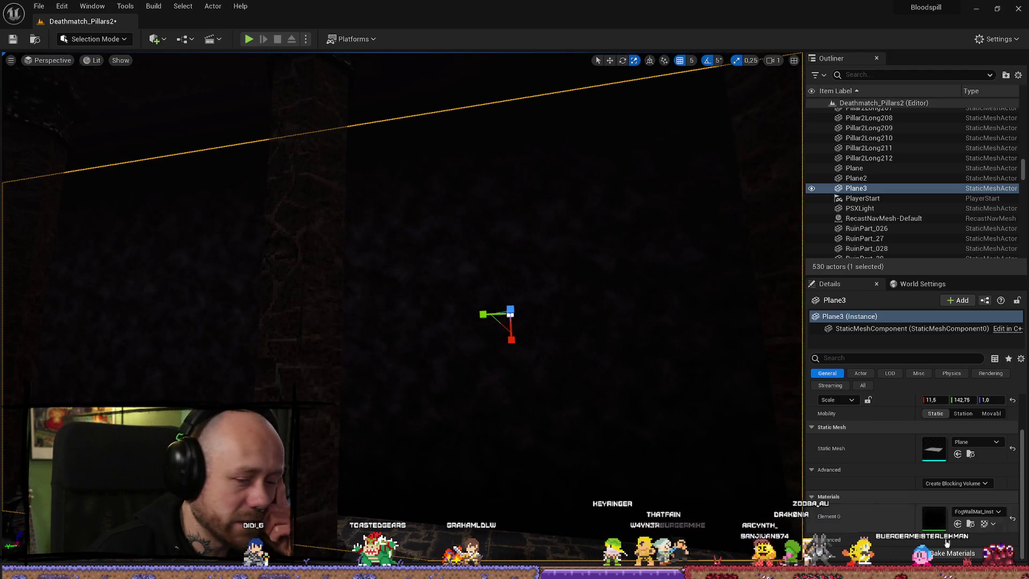
pyautogui.click(971, 524)
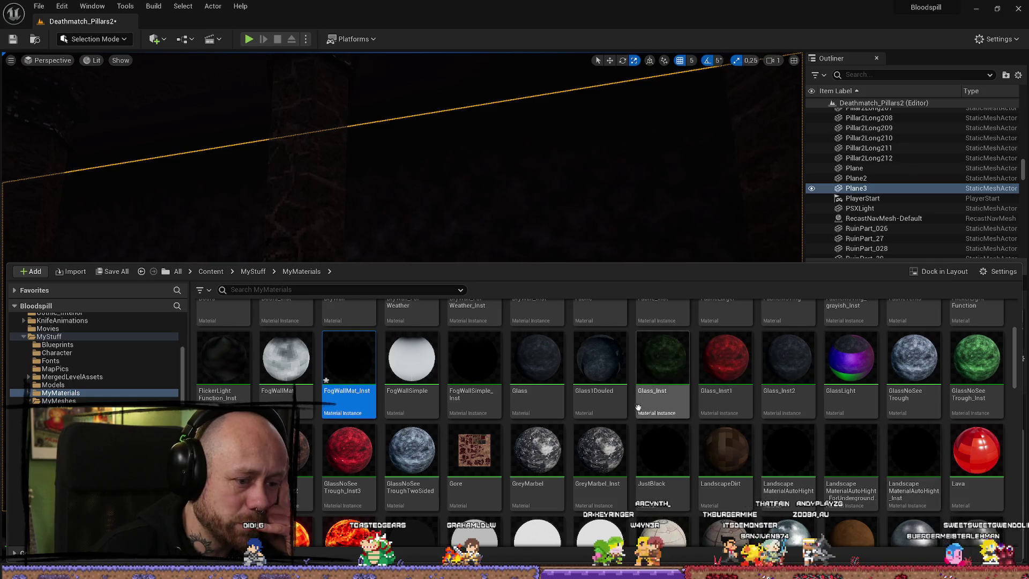
pyautogui.doubleClick(341, 360)
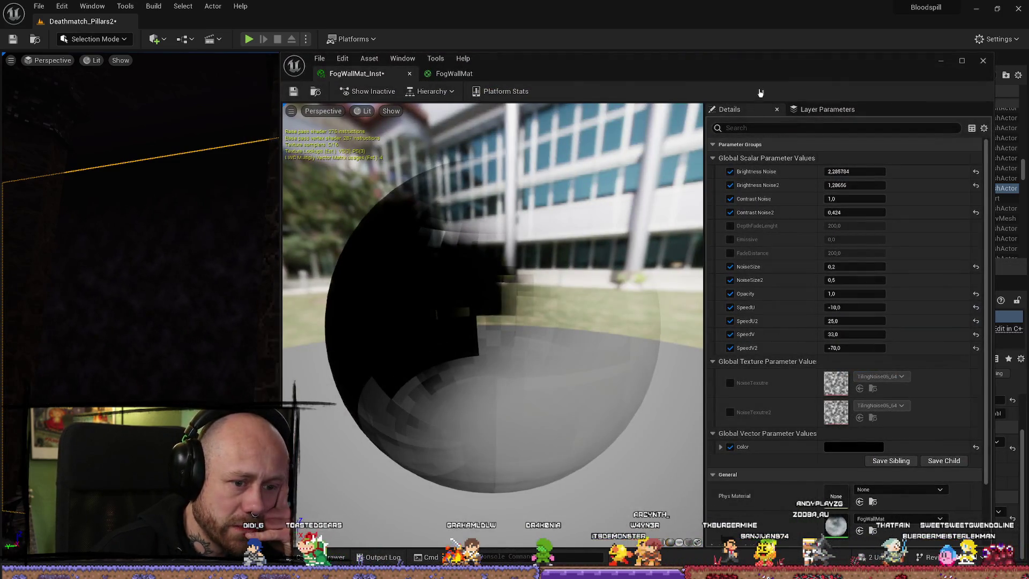
pyautogui.moveTo(803, 70); pyautogui.dragTo(280, 223)
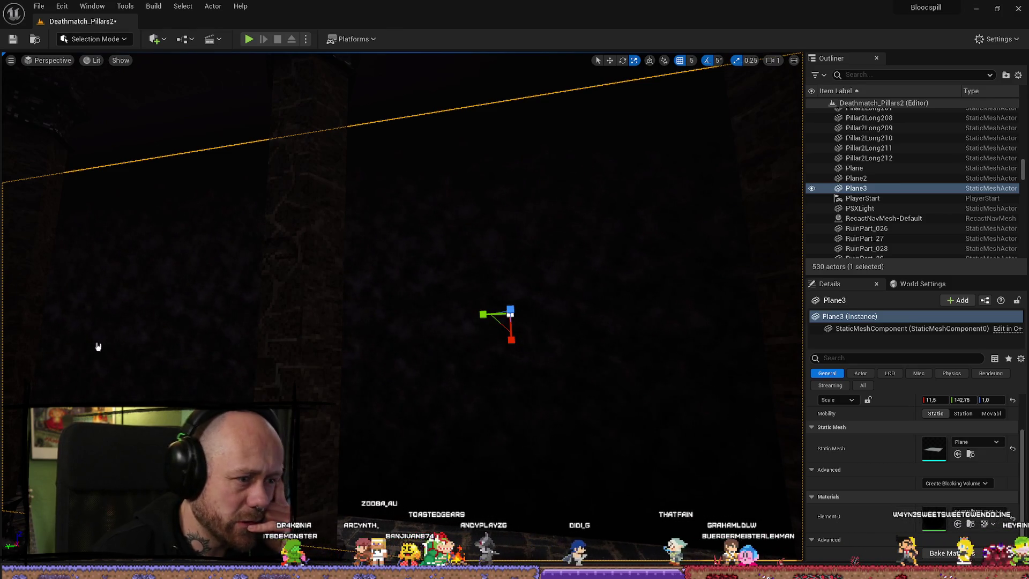
# Widen Plane3 along X from 11,5 to 12,25
pyautogui.moveTo(98, 347)
pyautogui.mouseDown()
pyautogui.moveTo(141, 343)
pyautogui.moveTo(93, 343)
pyautogui.mouseUp()
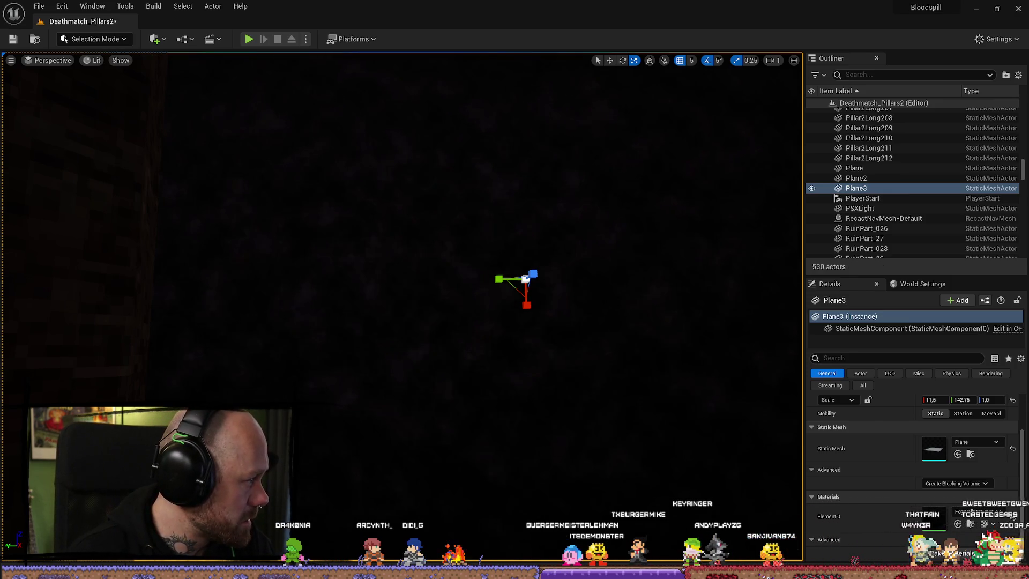
pyautogui.moveTo(526, 305); pyautogui.dragTo(527, 316)
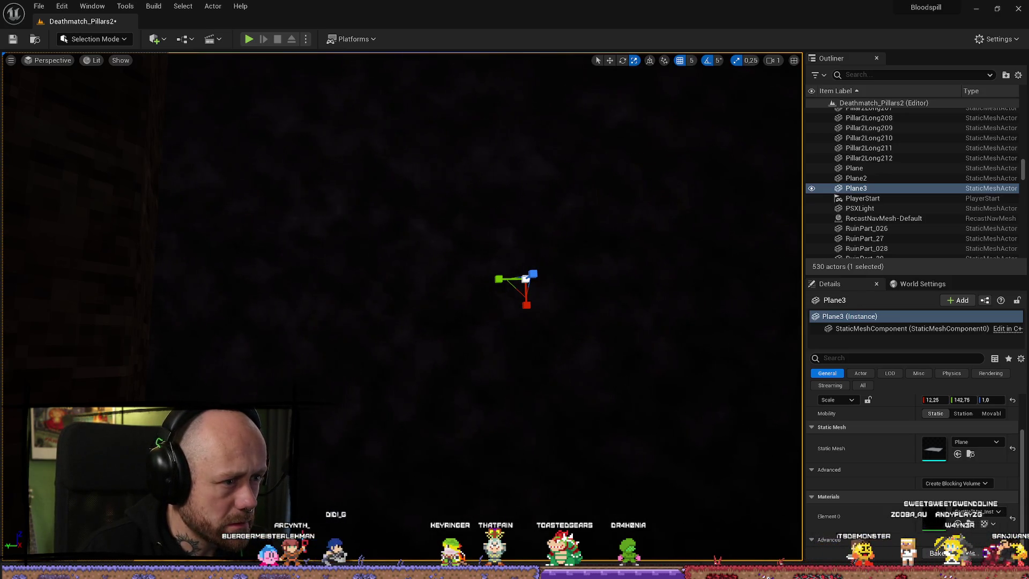
pyautogui.scroll(-5, 540, 475)
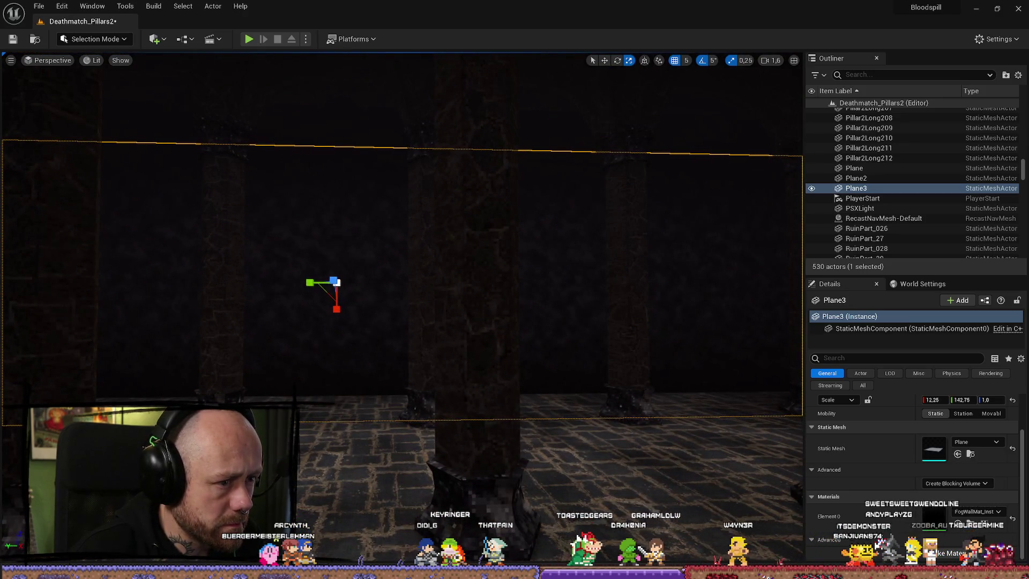
pyautogui.moveTo(339, 453); pyautogui.dragTo(328, 419)
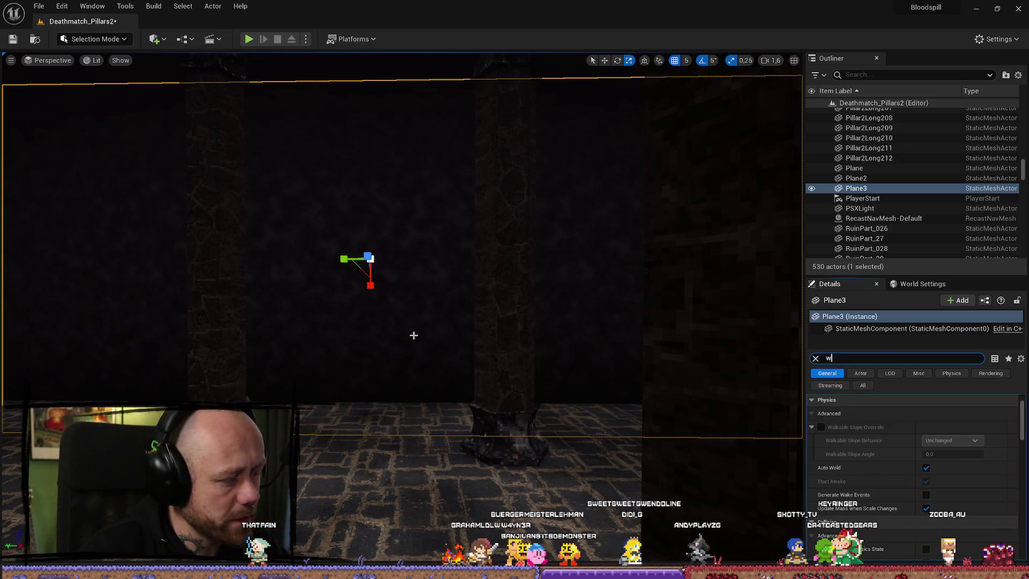
pyautogui.moveTo(413, 335); pyautogui.dragTo(409, 335)
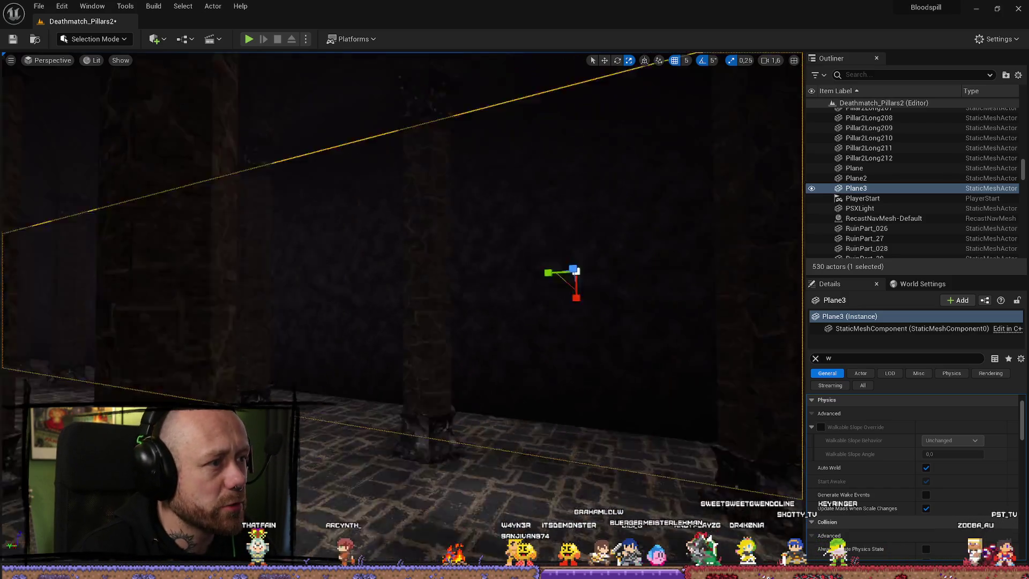
# Reselect Plane3 in the viewport and scroll through its Details
pyautogui.click(239, 215)
pyautogui.click(536, 423)
pyautogui.click(584, 272)
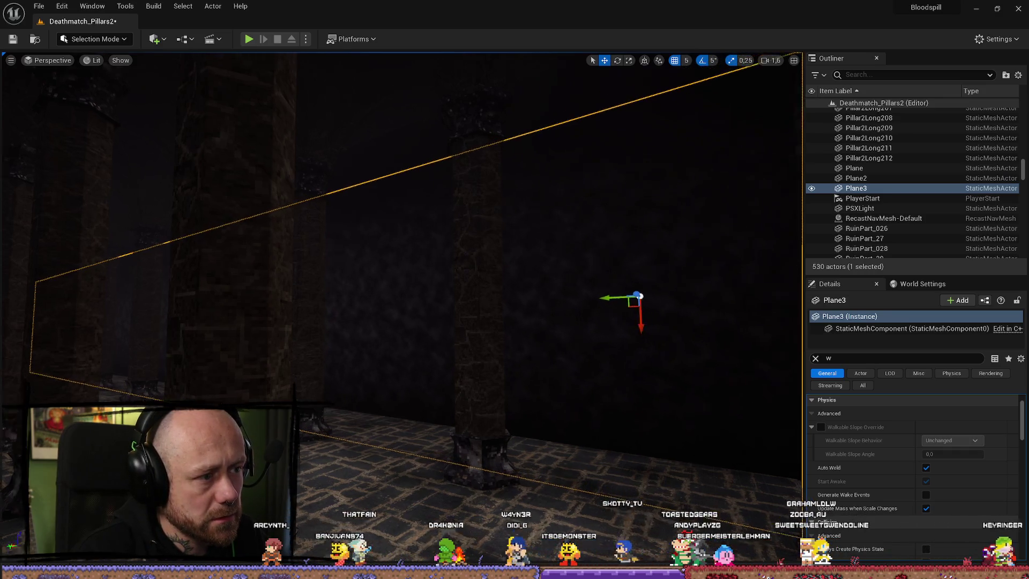
pyautogui.scroll(-2, 647, 308)
pyautogui.scroll(-3, 402, 308)
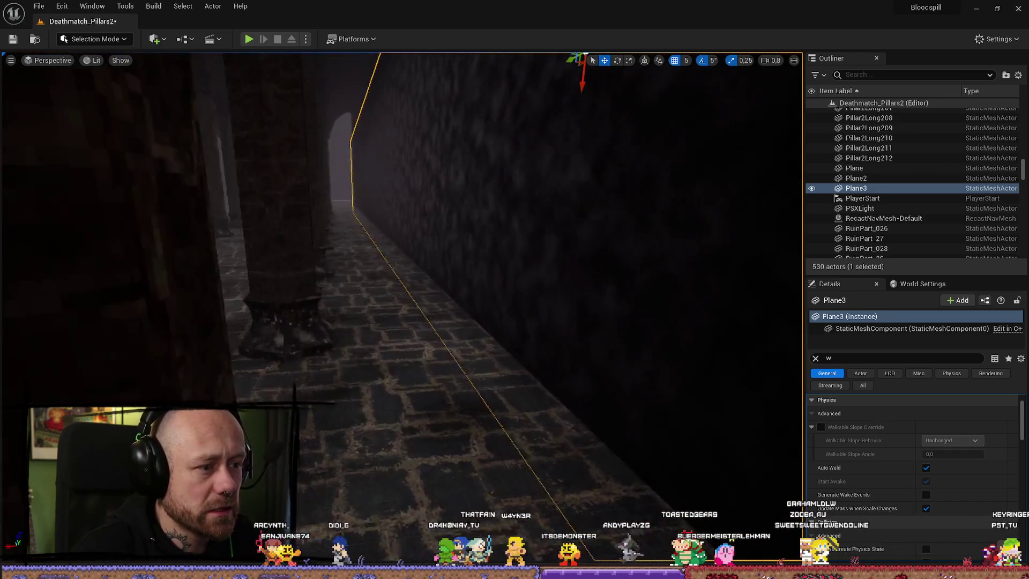
pyautogui.scroll(-3, 402, 308)
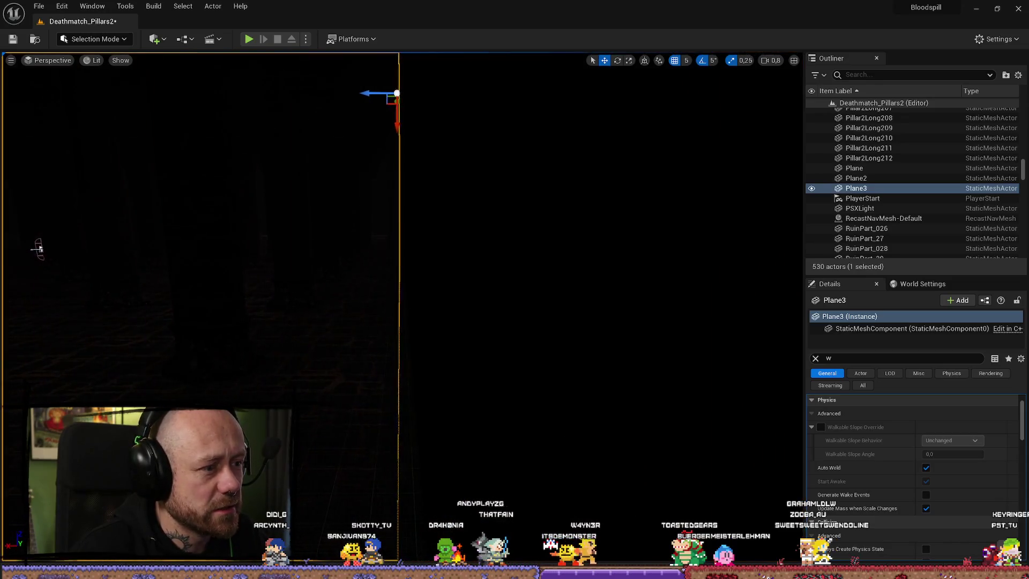
pyautogui.scroll(-3, 402, 309)
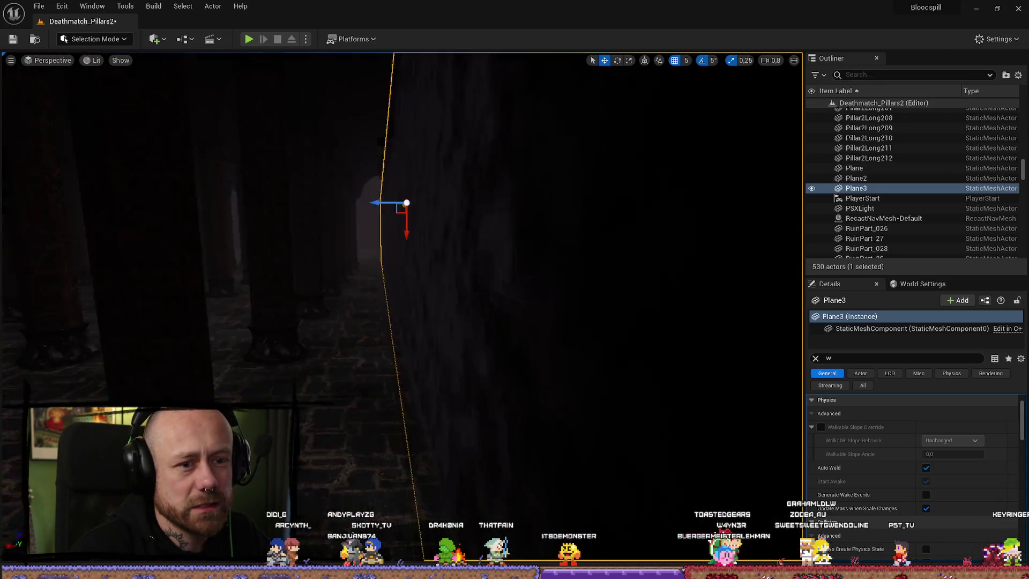
pyautogui.click(885, 73)
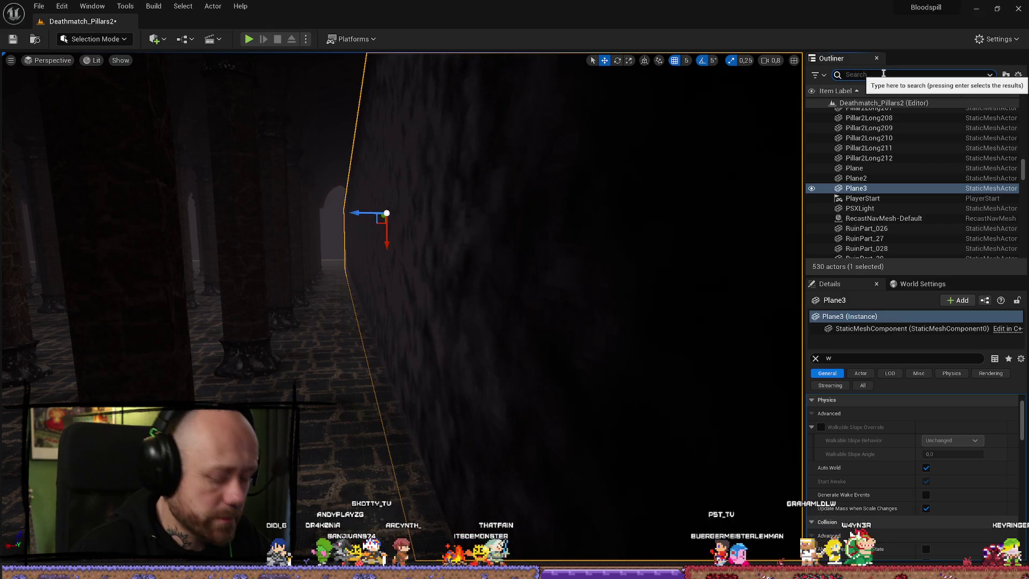
# Filter the Outliner by 'fog' and select ExponentialHeightFog, then FogVolume
pyautogui.write('fog')
pyautogui.click(890, 124)
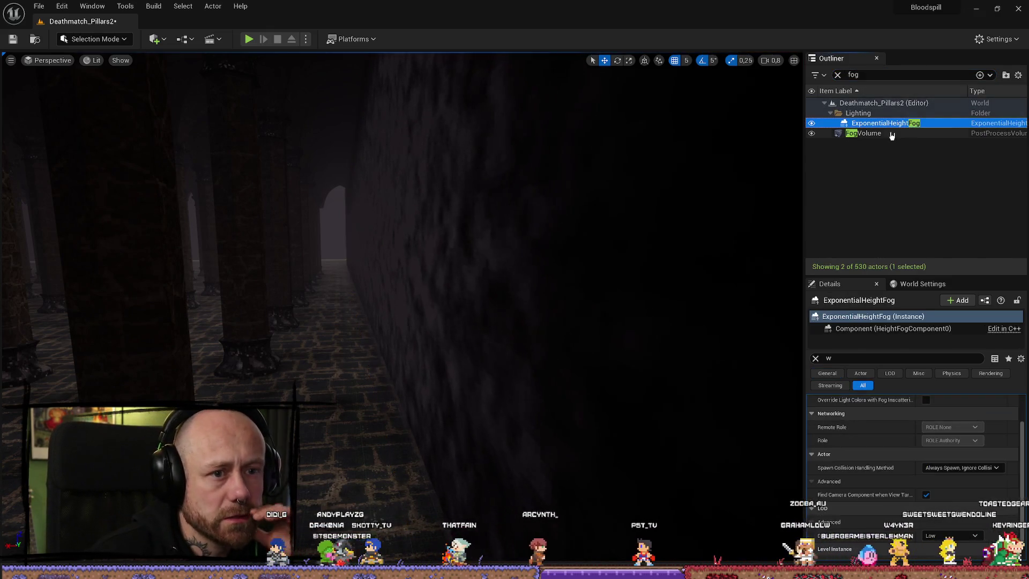
pyautogui.click(892, 134)
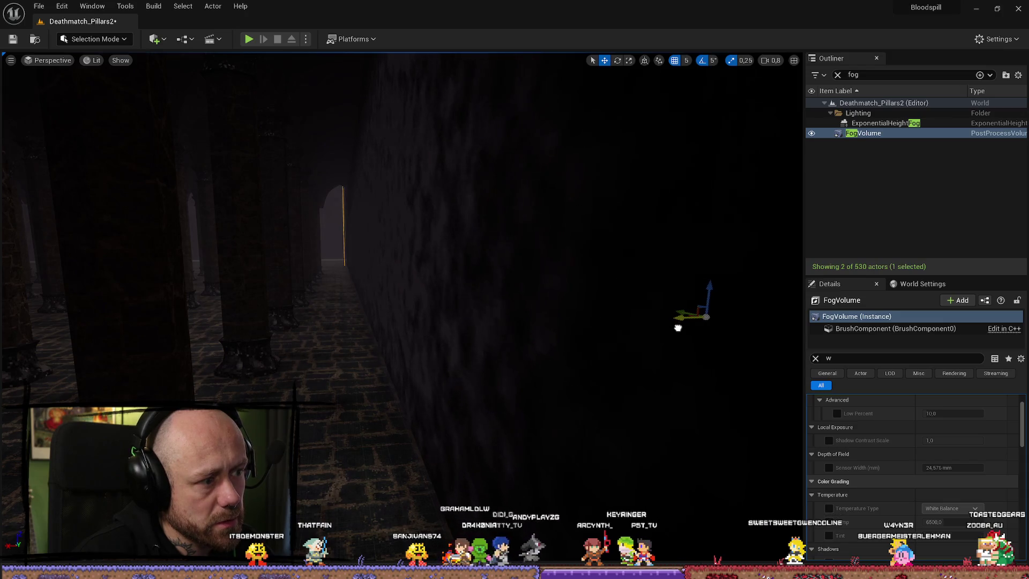
pyautogui.scroll(-2, 402, 268)
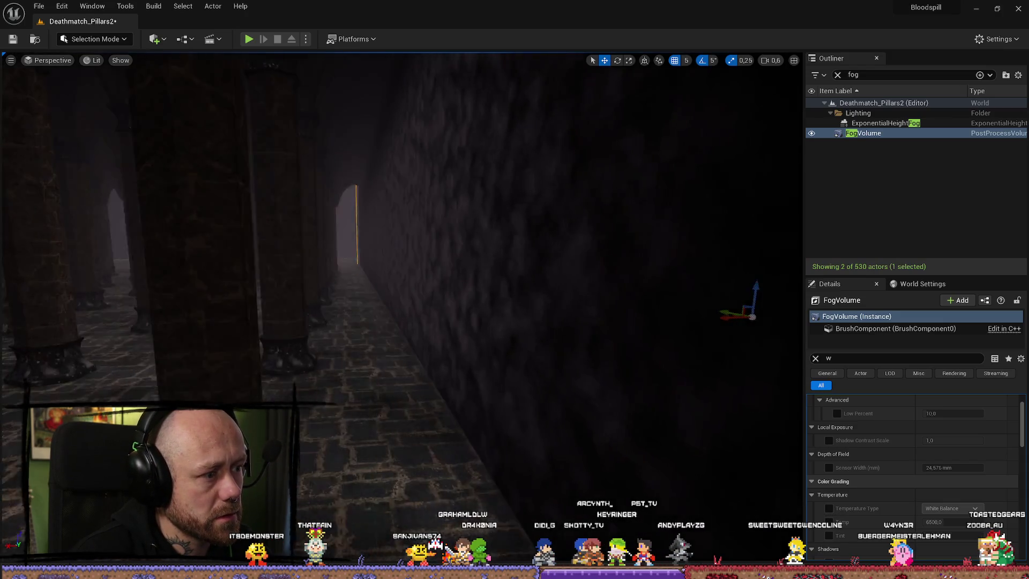
pyautogui.moveTo(203, 73); pyautogui.dragTo(242, 73)
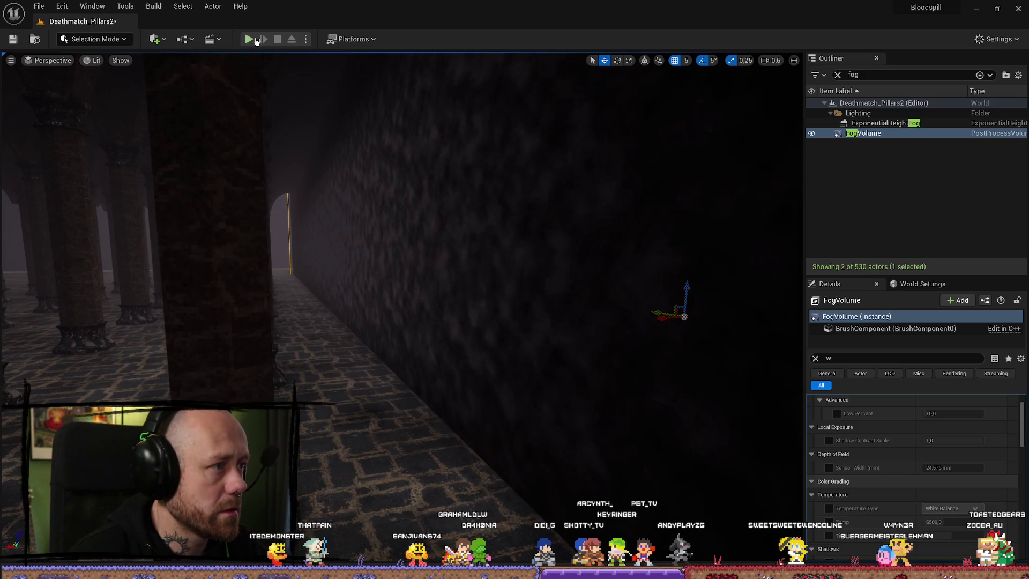
# Play-test with the crossbow loadout, walk toward the dark wall, respawn once, then stop
pyautogui.click(256, 40)
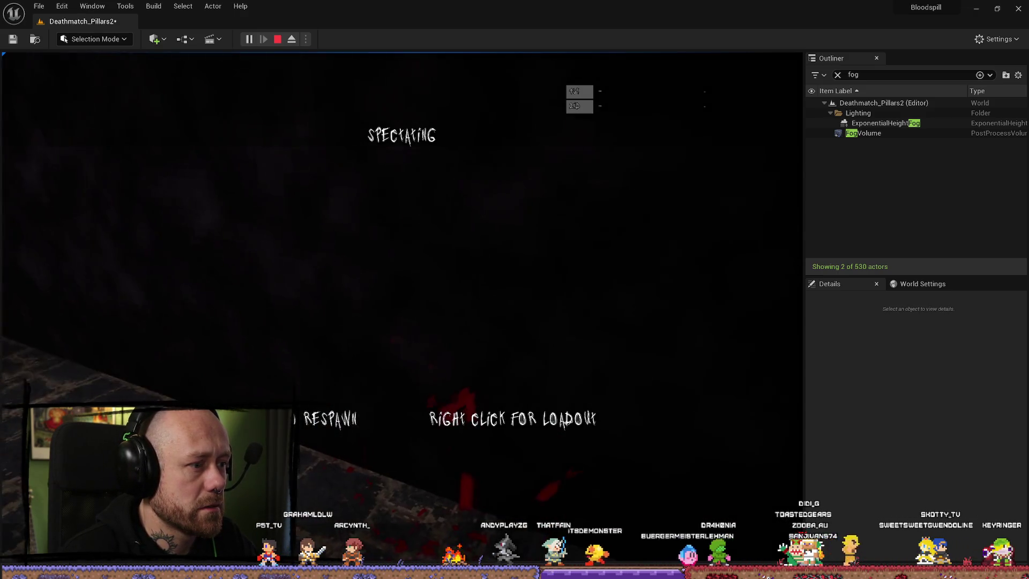
pyautogui.rightClick(327, 506)
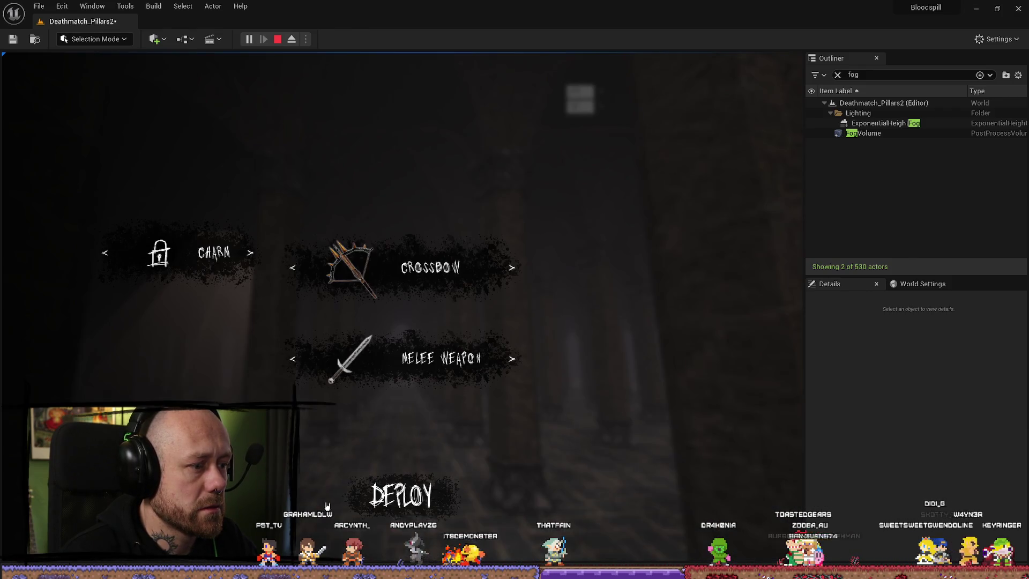
pyautogui.click(401, 494)
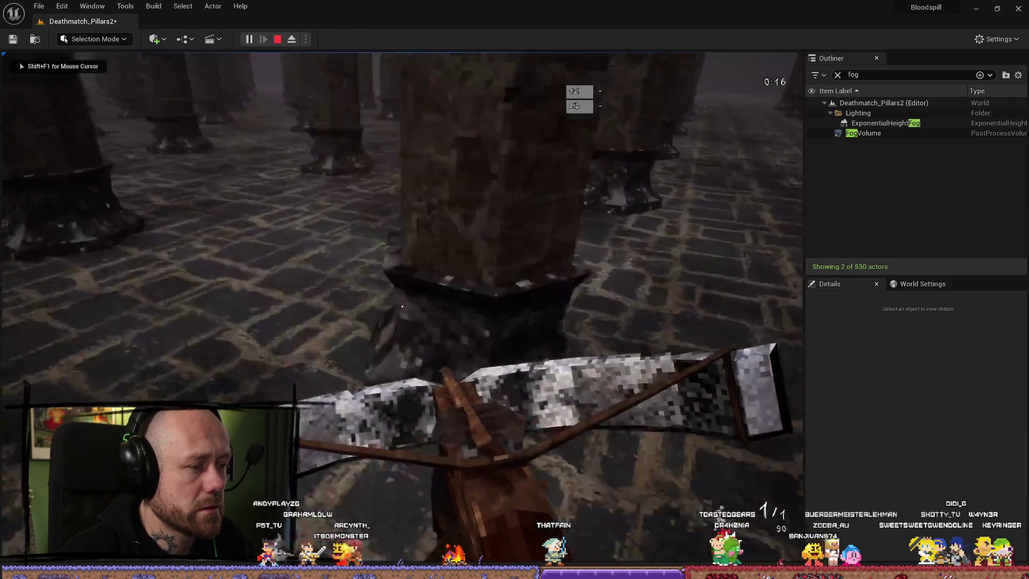
pyautogui.press('w')
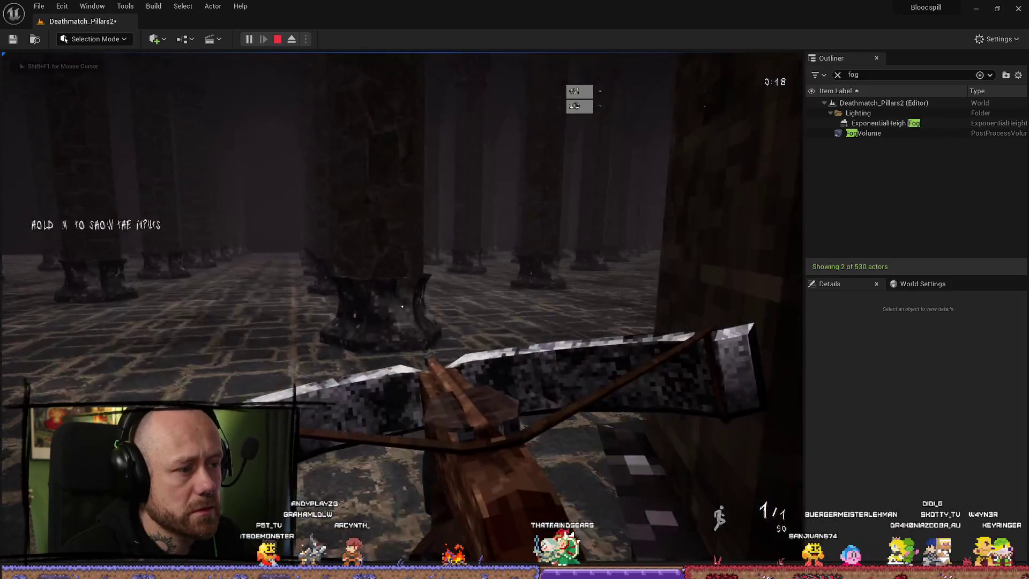
pyautogui.press('w')
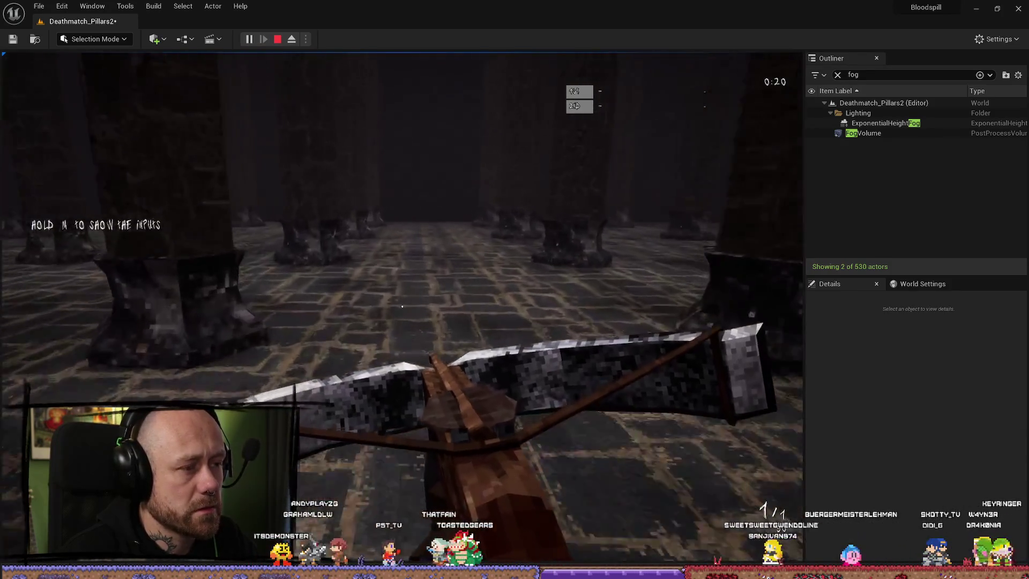
pyautogui.press('w')
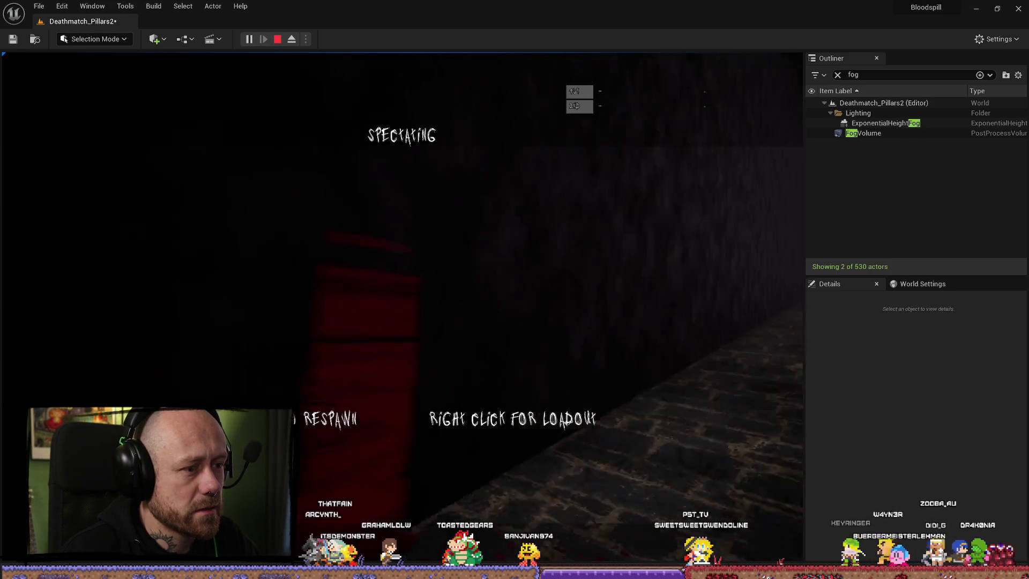
pyautogui.click(402, 307)
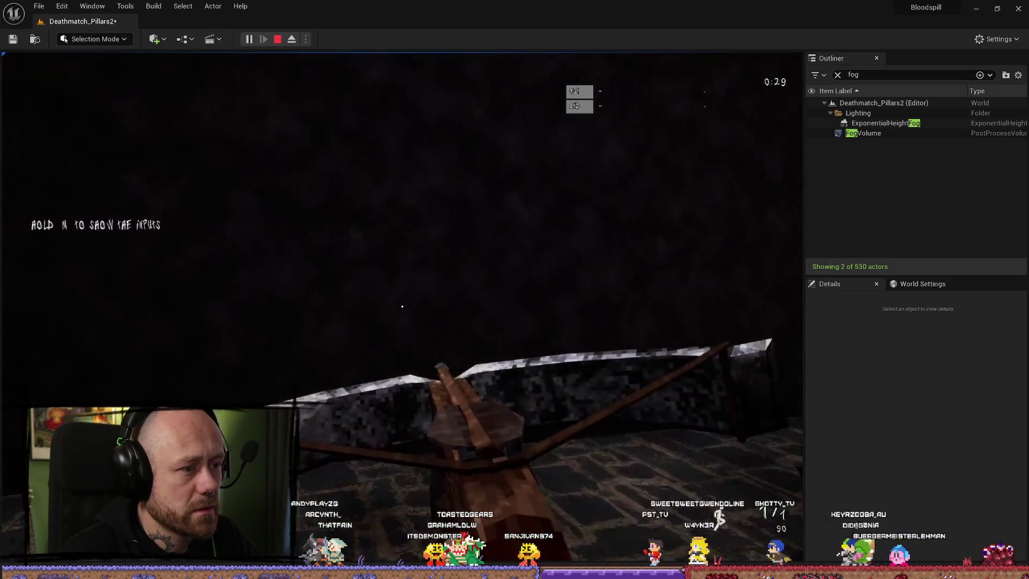
pyautogui.press('Escape')
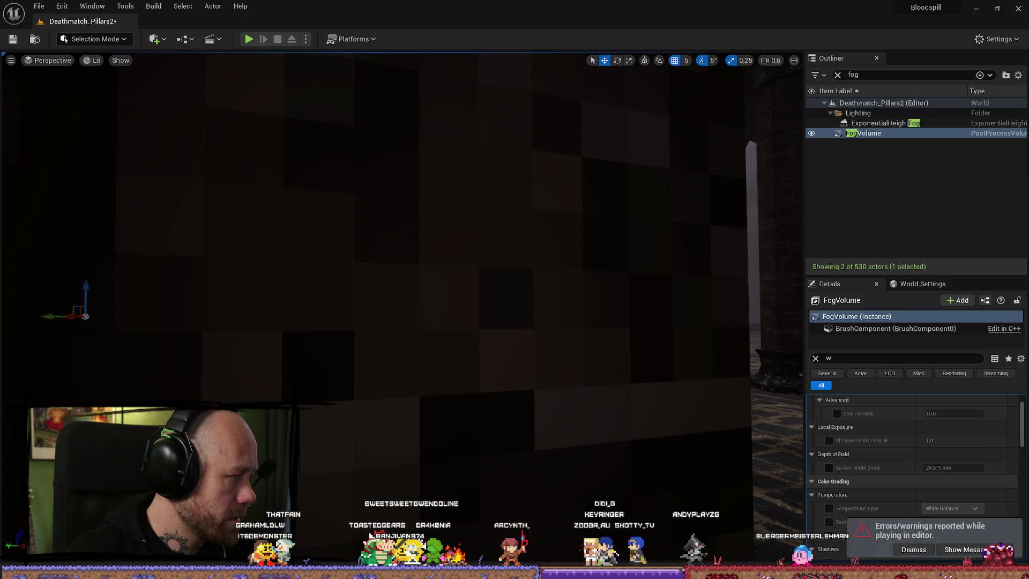
# Fly through the foggy hall to the black plane Plane3, select it and orbit around it
pyautogui.moveTo(402, 268)
pyautogui.mouseDown()
pyautogui.moveTo(412, 266)
pyautogui.moveTo(392, 265)
pyautogui.mouseUp()
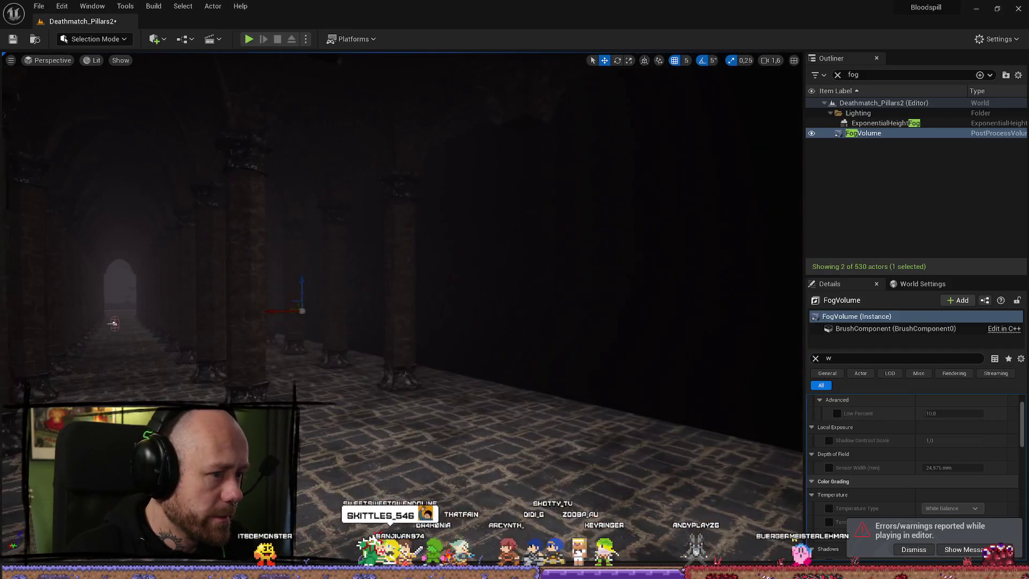
pyautogui.moveTo(397, 219); pyautogui.dragTo(398, 219)
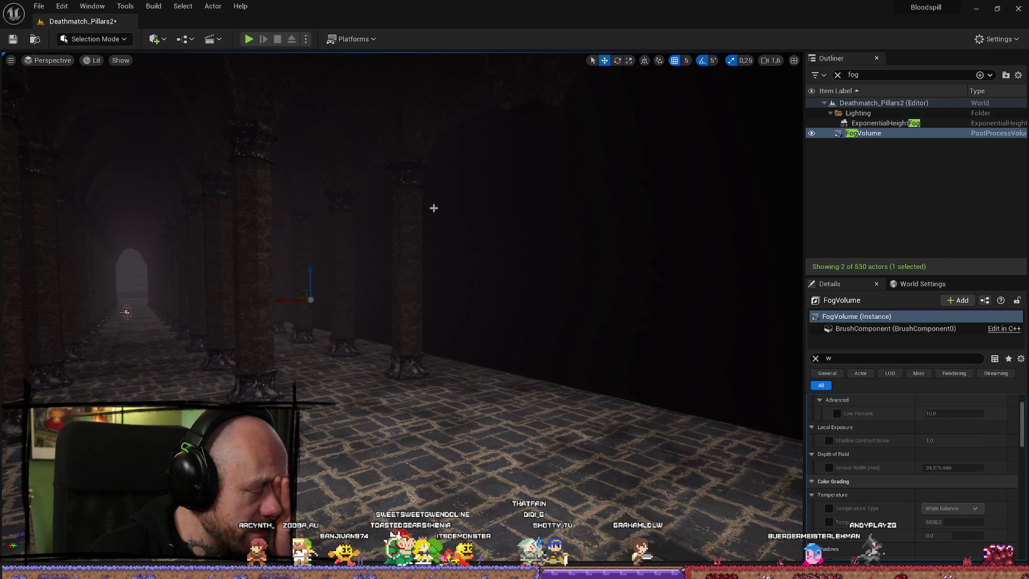
pyautogui.moveTo(464, 214); pyautogui.dragTo(506, 248)
pyautogui.click(506, 248)
pyautogui.moveTo(235, 360); pyautogui.dragTo(515, 281)
pyautogui.moveTo(565, 356); pyautogui.dragTo(565, 356)
pyautogui.scroll(3, 565, 356)
pyautogui.moveTo(396, 347)
pyautogui.mouseDown()
pyautogui.moveTo(110, 372)
pyautogui.moveTo(723, 355)
pyautogui.moveTo(377, 214)
pyautogui.mouseUp()
# Clear the Outliner fog filter, then select and frame the black plane Plane3
pyautogui.click(884, 123)
pyautogui.click(893, 145)
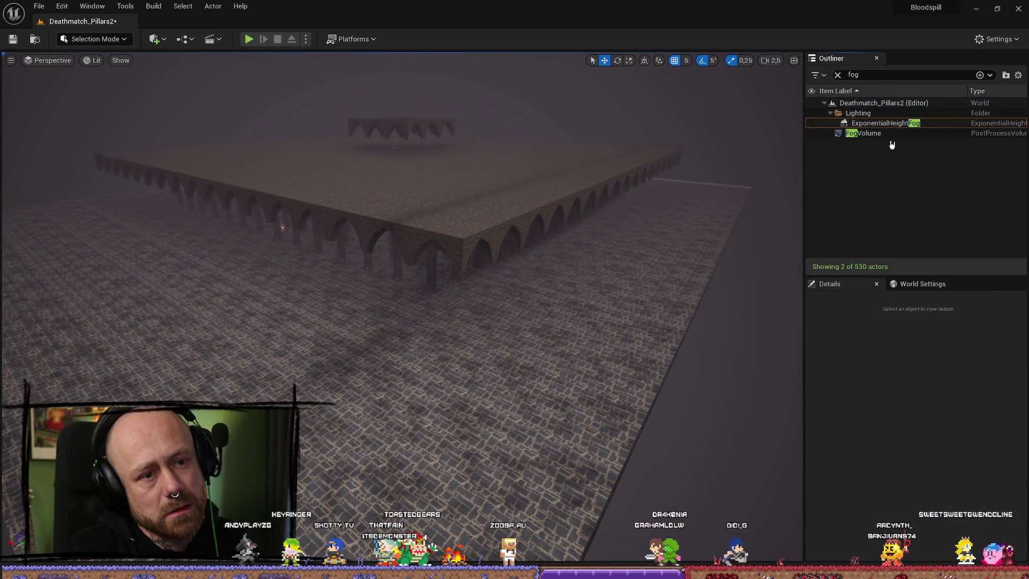
pyautogui.click(838, 74)
pyautogui.moveTo(453, 314); pyautogui.dragTo(453, 315)
pyautogui.moveTo(245, 307)
pyautogui.mouseDown()
pyautogui.moveTo(184, 271)
pyautogui.moveTo(485, 284)
pyautogui.mouseUp()
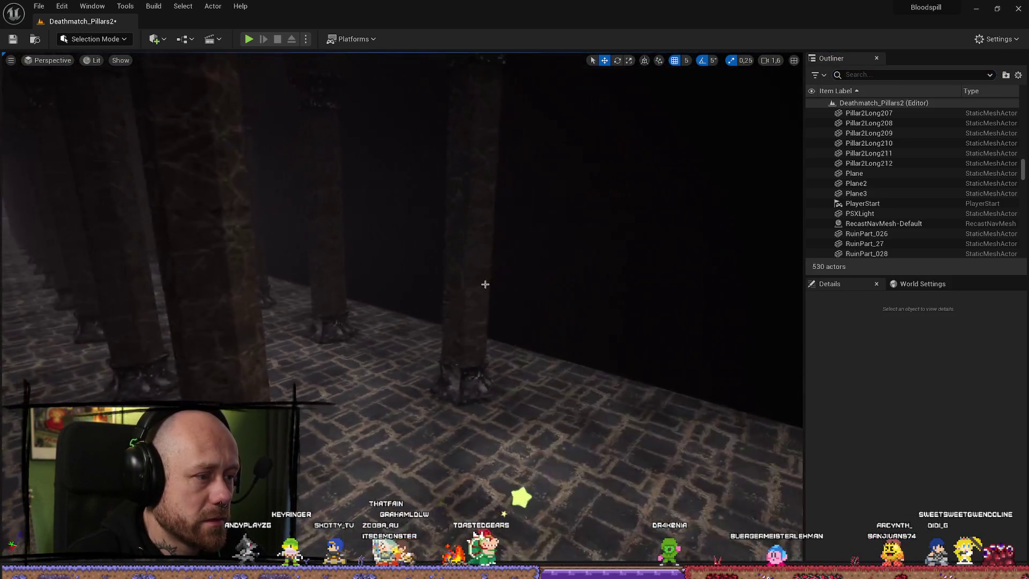
pyautogui.click(642, 285)
pyautogui.press('f')
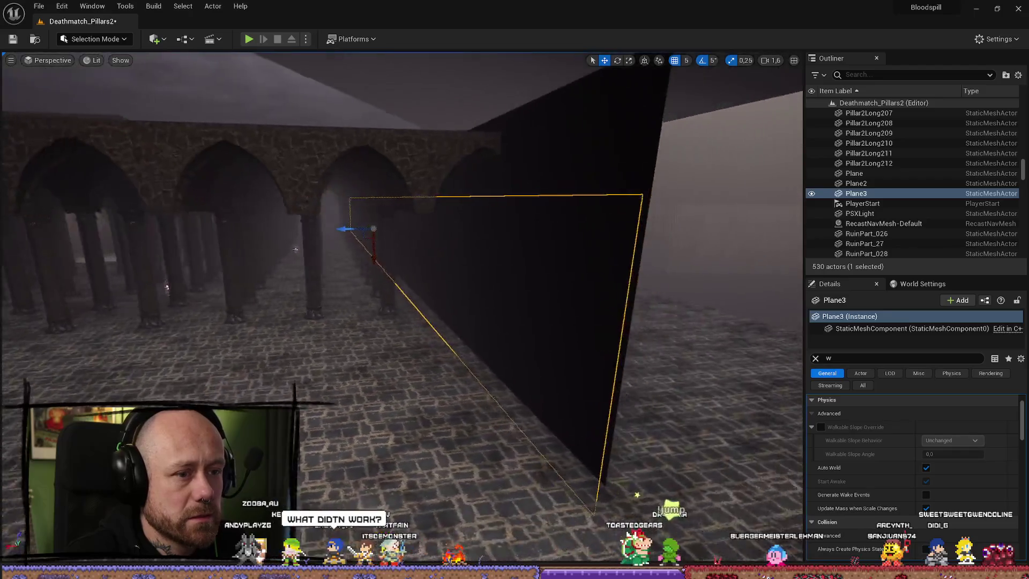
pyautogui.doubleClick(858, 195)
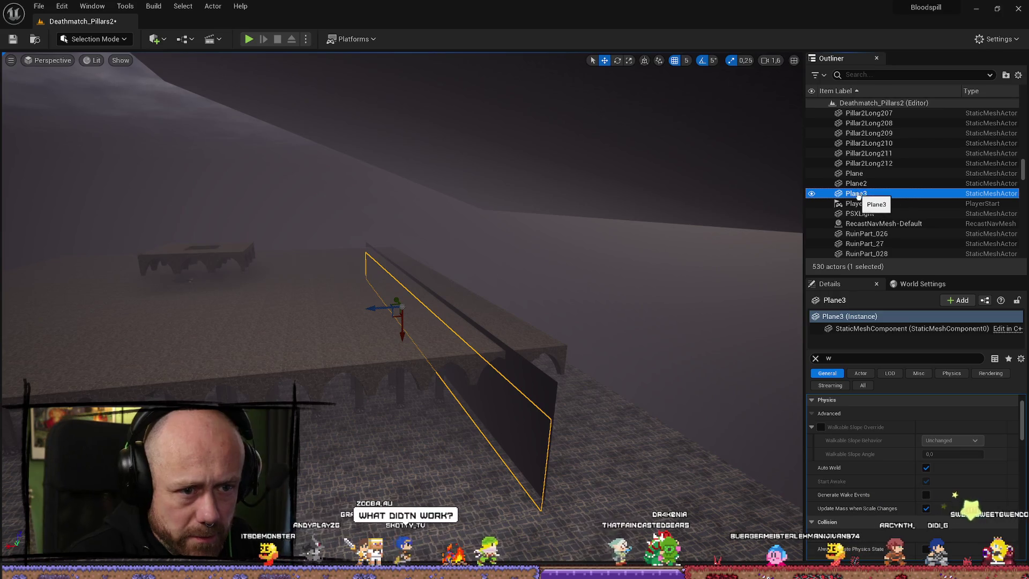
# Rename Plane3 to FogDetailPlane
pyautogui.click(872, 192)
pyautogui.write('D')
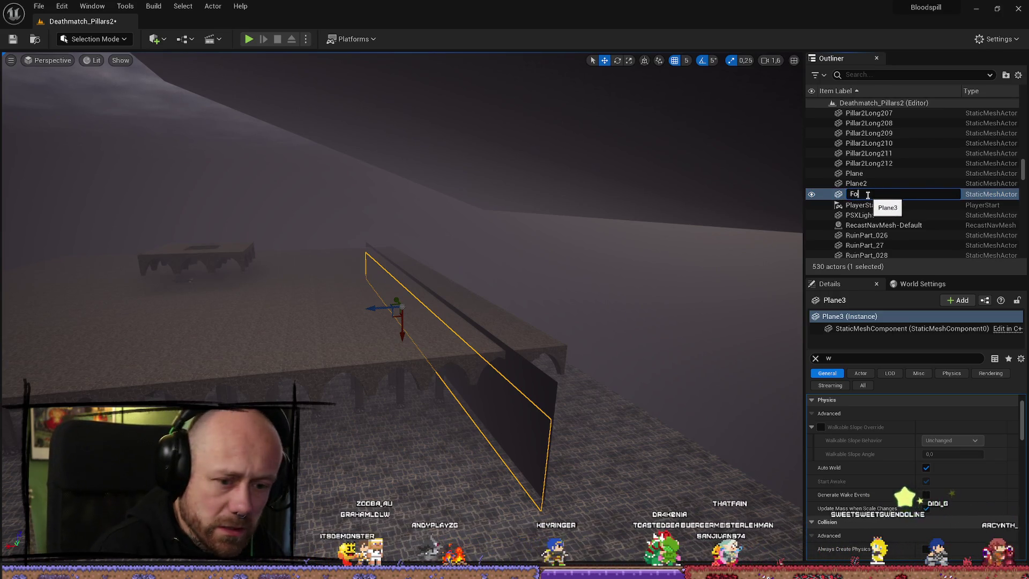
pyautogui.press('BackSpace')
pyautogui.write('Fo')
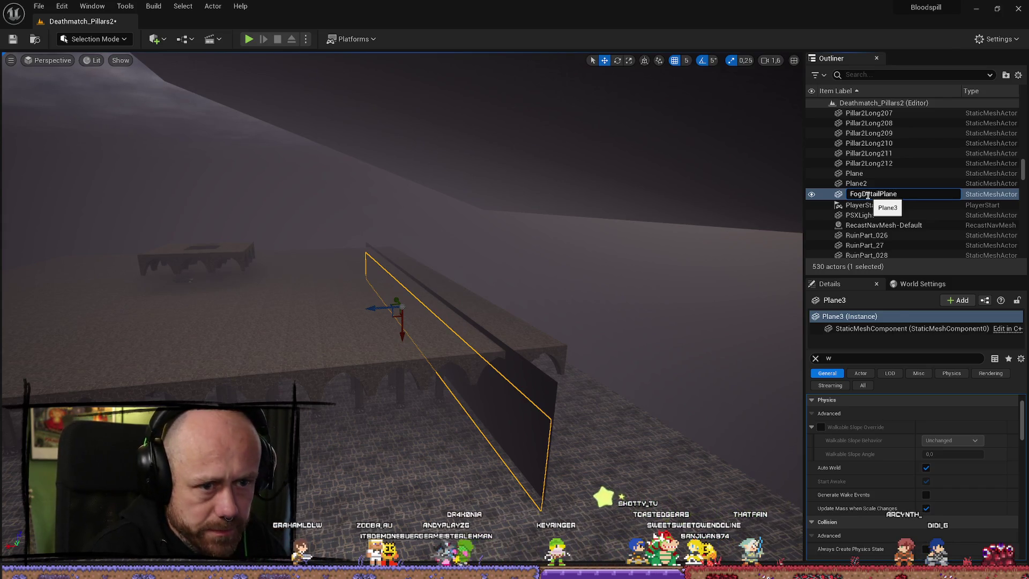
pyautogui.press('Return')
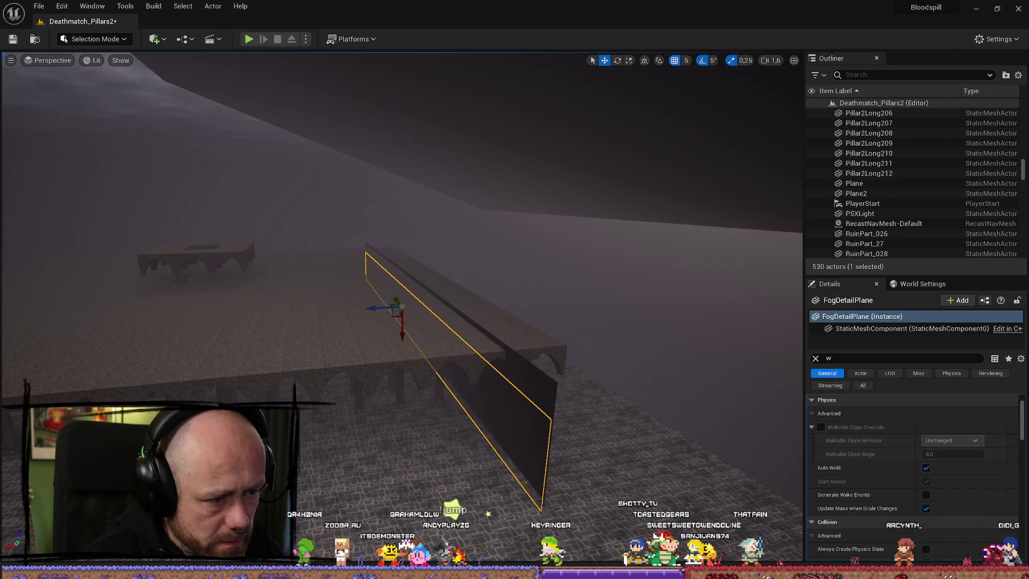
# Rename Plane2 to FogBlackPlane
pyautogui.click(899, 194)
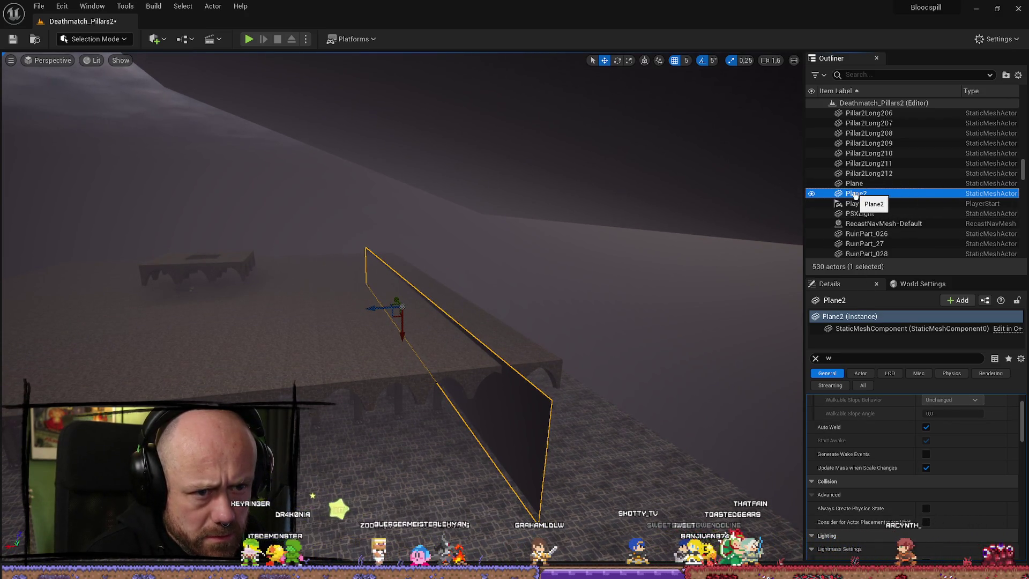
pyautogui.click(881, 194)
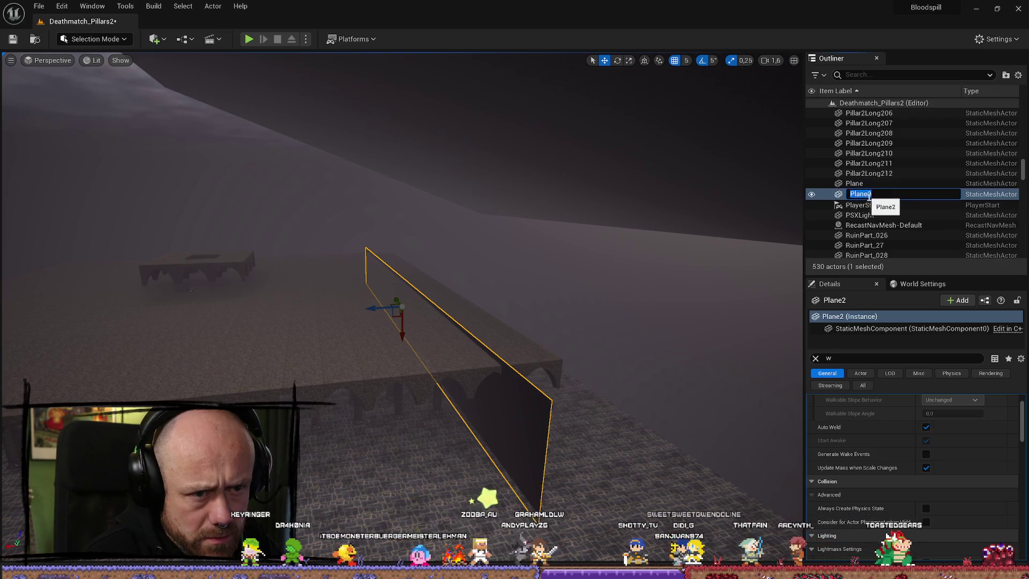
pyautogui.write('FogBl')
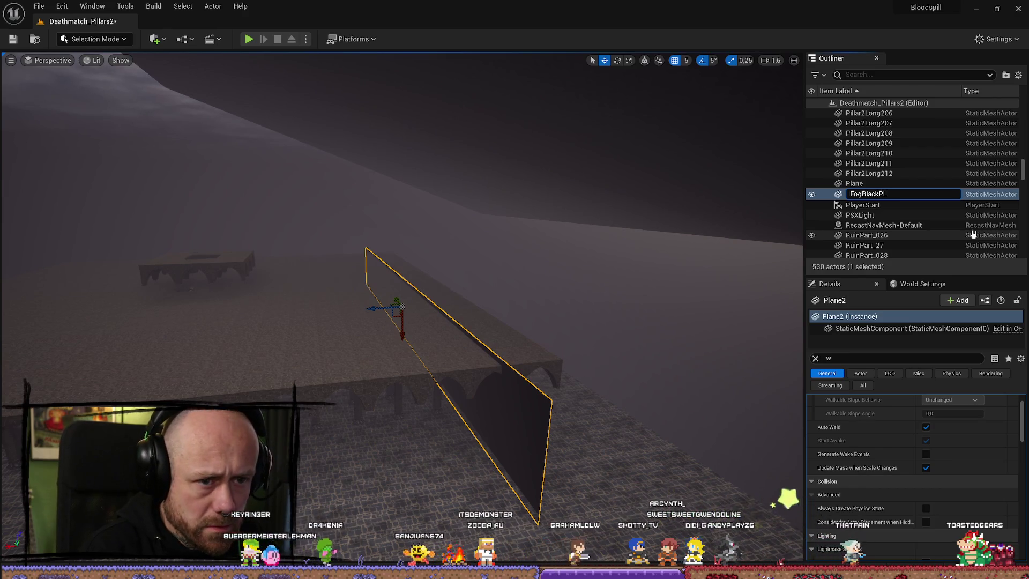
pyautogui.write('ackPlane')
pyautogui.press('Return')
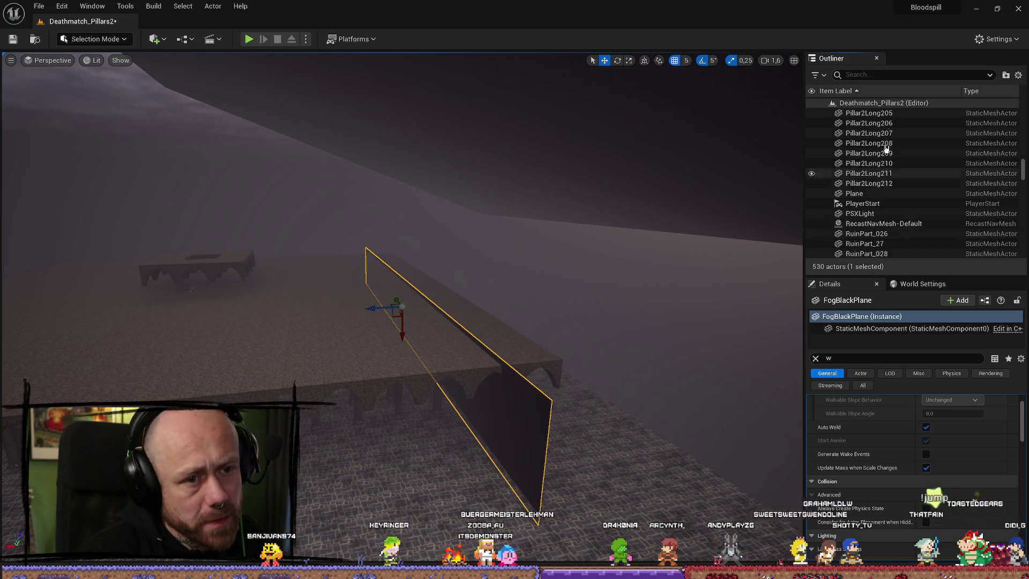
pyautogui.click(877, 76)
# Filter the Outliner for 'fo' and select FogBlackPlane, FogDetailPlane and FogVolume together
pyautogui.write('fog')
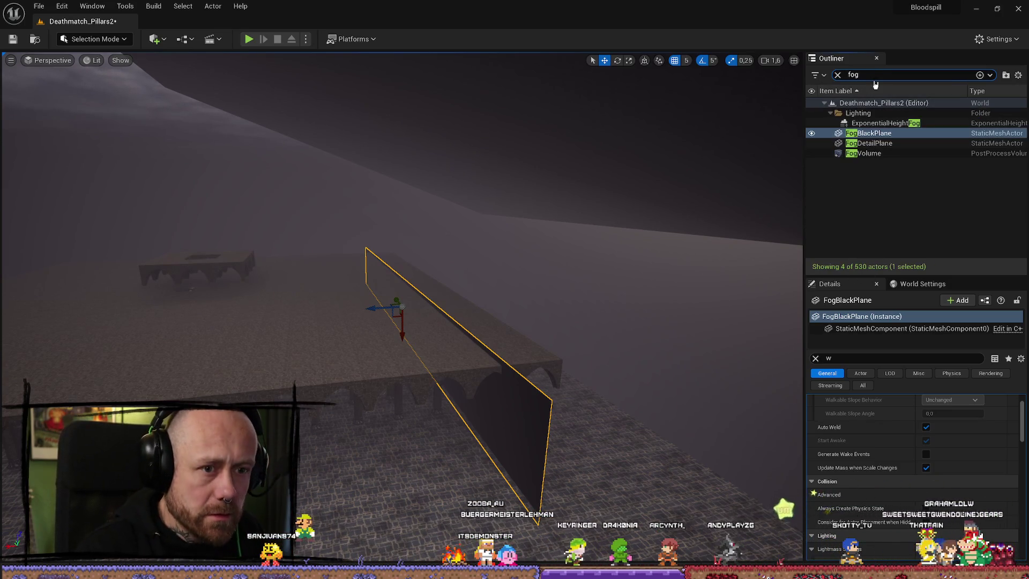
pyautogui.click(903, 207)
pyautogui.click(879, 133)
pyautogui.keyDown('shift'); pyautogui.click(903, 154); pyautogui.keyUp('shift')
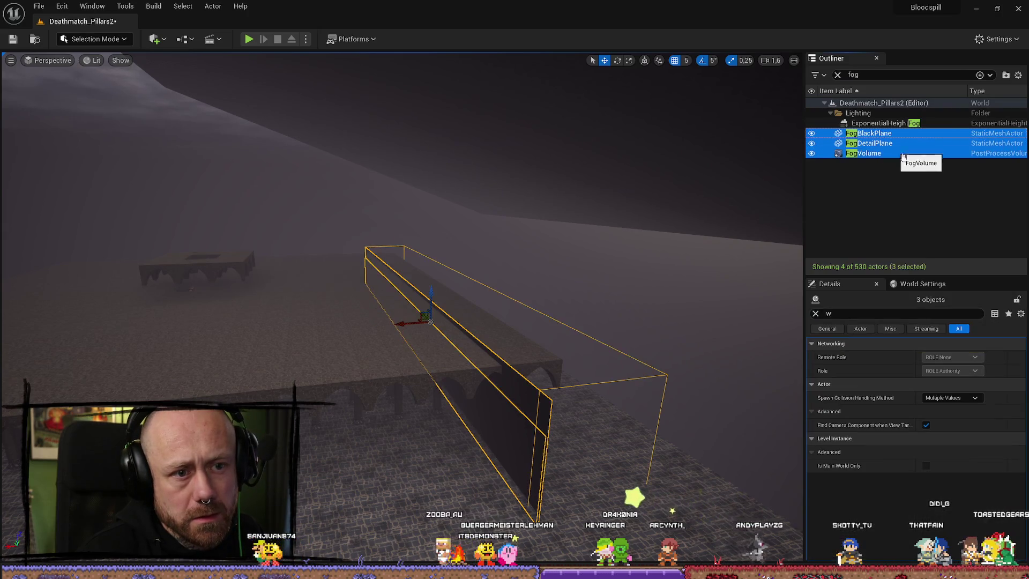
pyautogui.rightClick(933, 224)
pyautogui.click(970, 250)
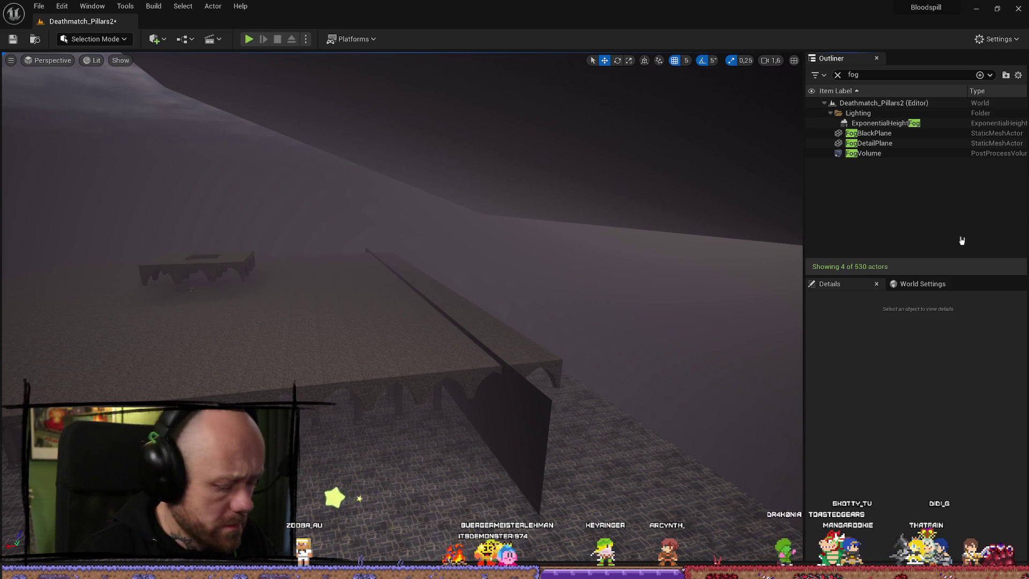
# Clear the filter and rename the new folder NewFolder1 to Fog
pyautogui.click(838, 75)
pyautogui.click(860, 184)
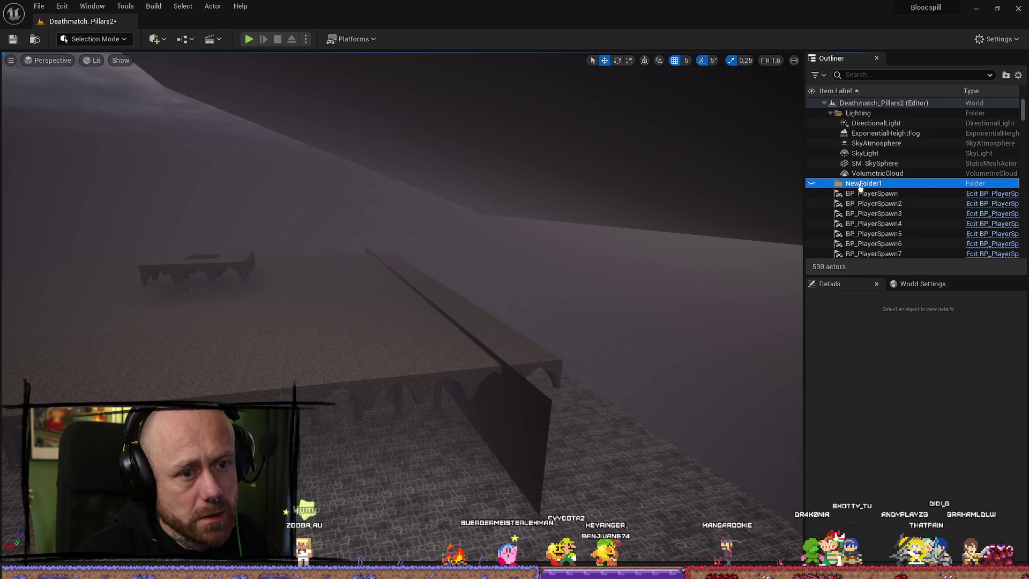
pyautogui.rightClick(861, 185)
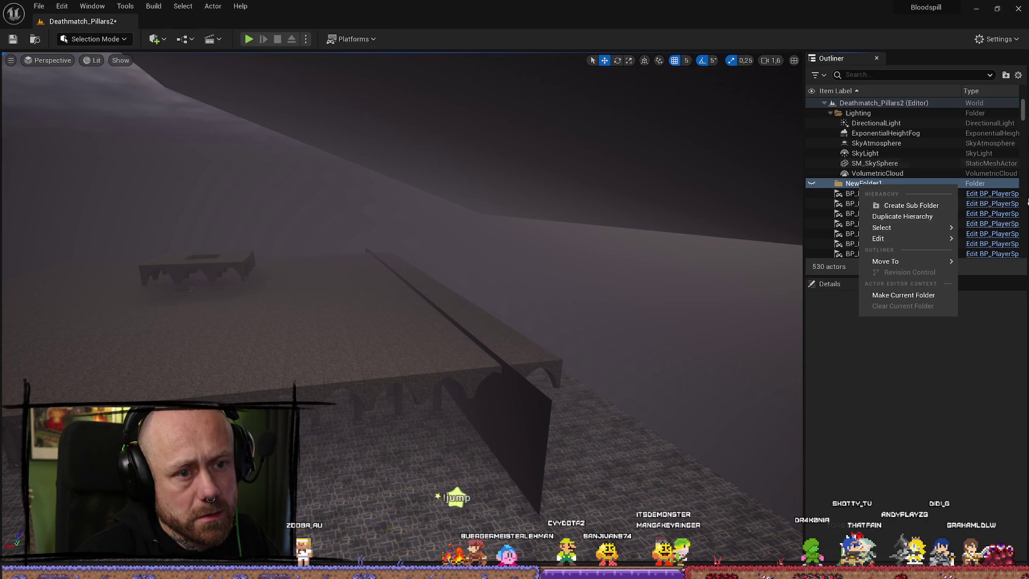
pyautogui.click(854, 185)
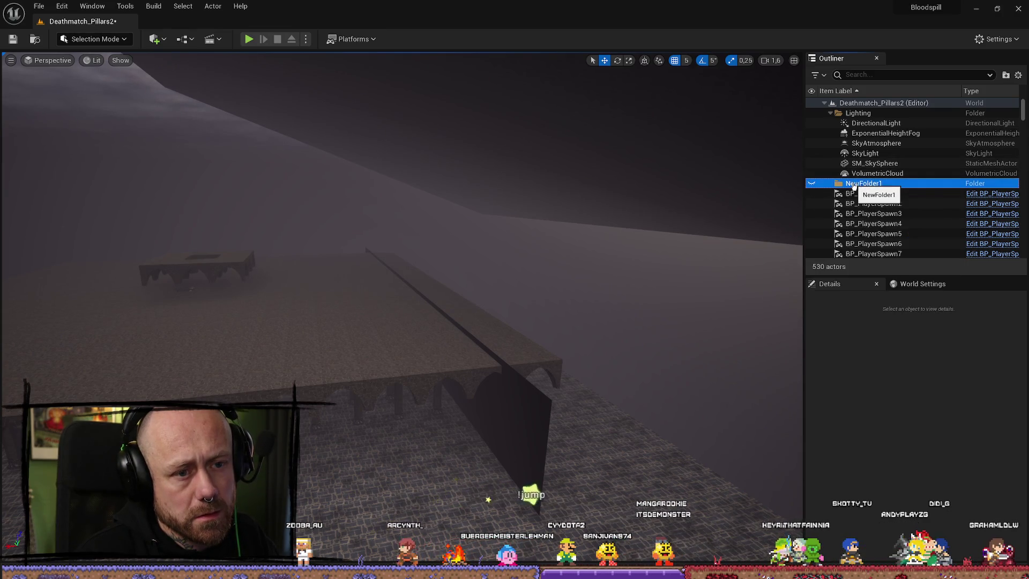
pyautogui.click(873, 185)
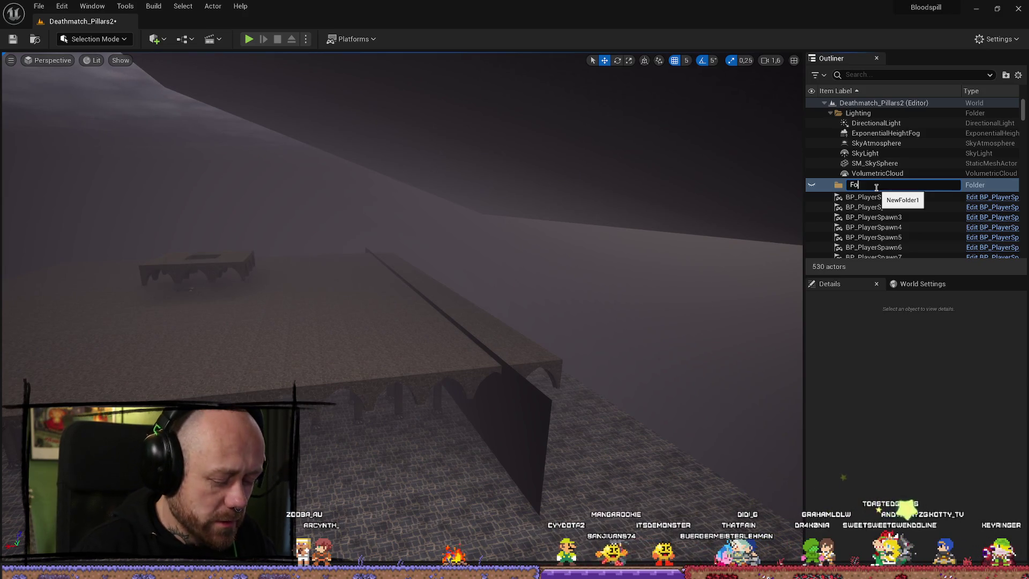
pyautogui.press('Return')
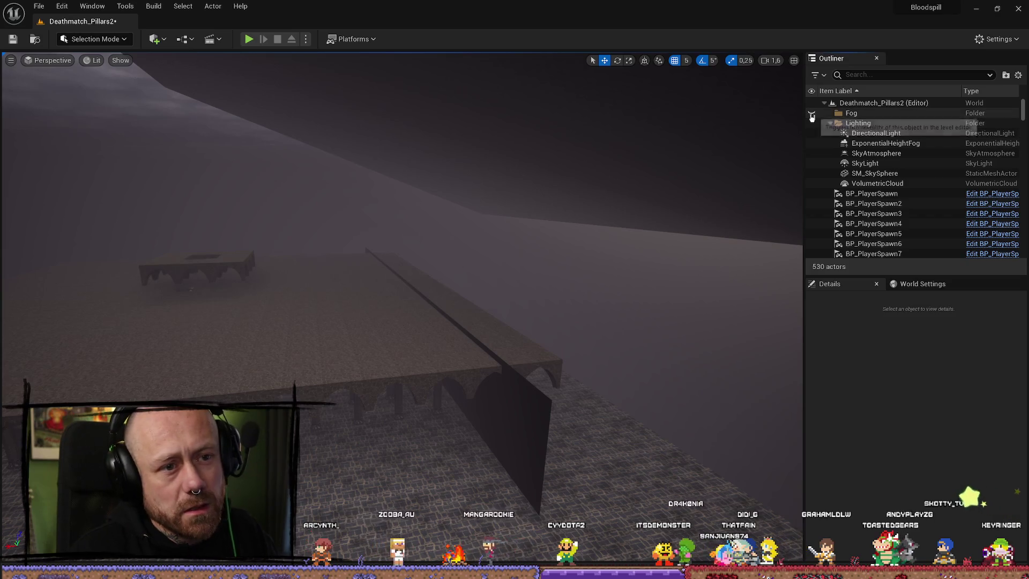
# Collapse and re-expand the Lighting folder, then scroll through the Outliner actor list
pyautogui.click(830, 123)
pyautogui.click(834, 123)
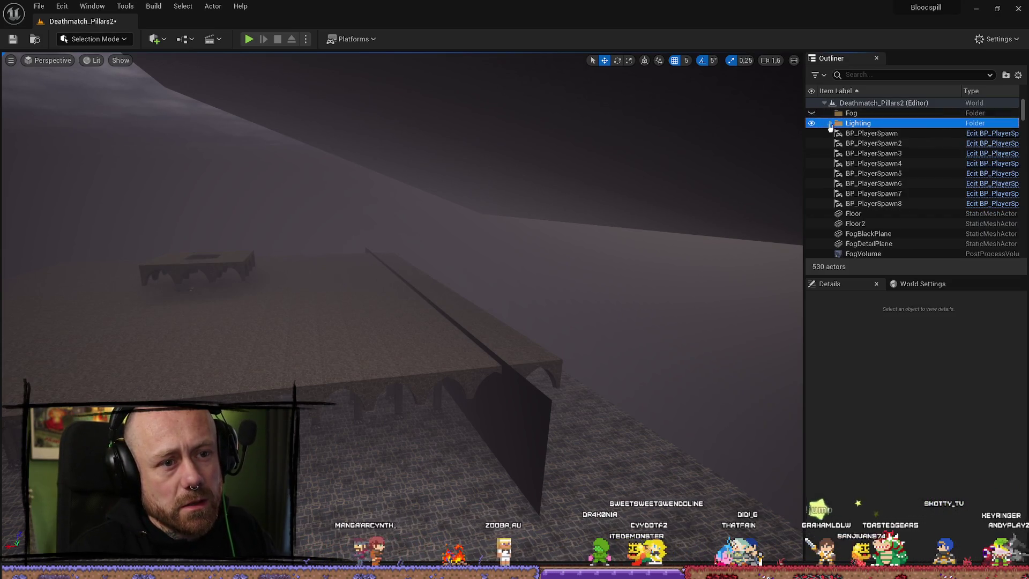
pyautogui.click(831, 124)
pyautogui.scroll(-10, 880, 213)
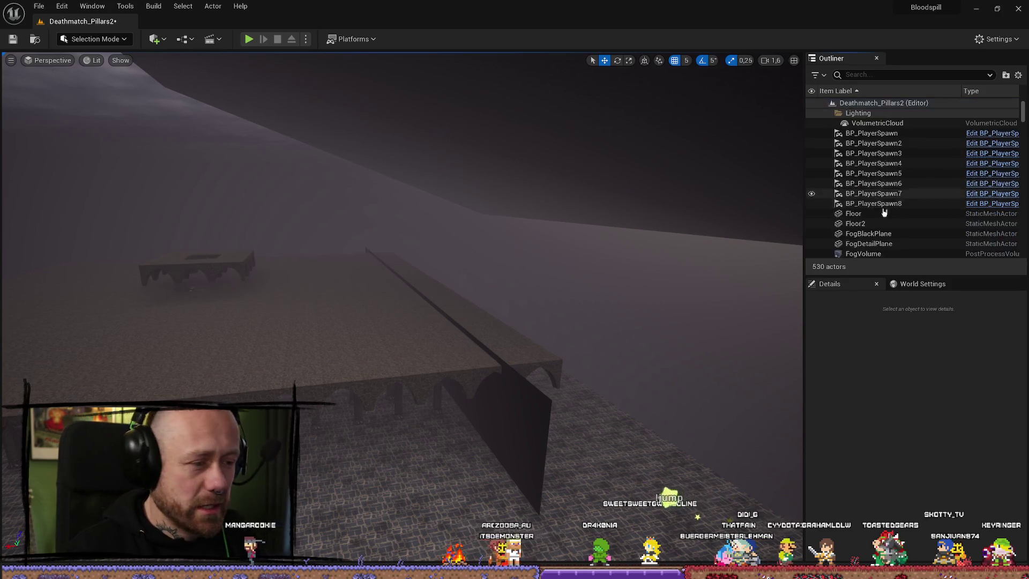
pyautogui.scroll(-8, 888, 219)
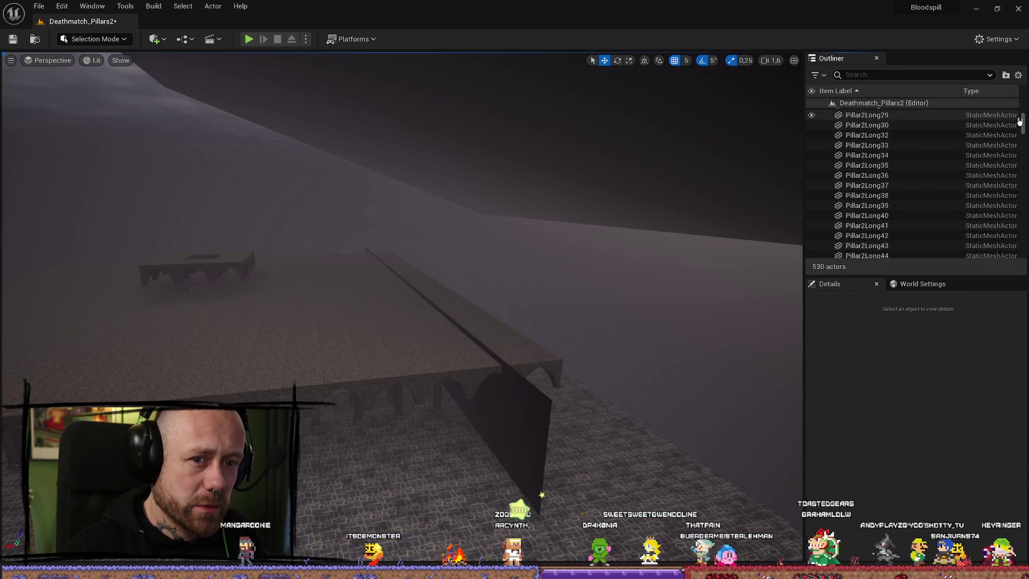
pyautogui.moveTo(1024, 114)
pyautogui.mouseDown()
pyautogui.moveTo(1024, 104)
pyautogui.moveTo(1023, 262)
pyautogui.mouseUp()
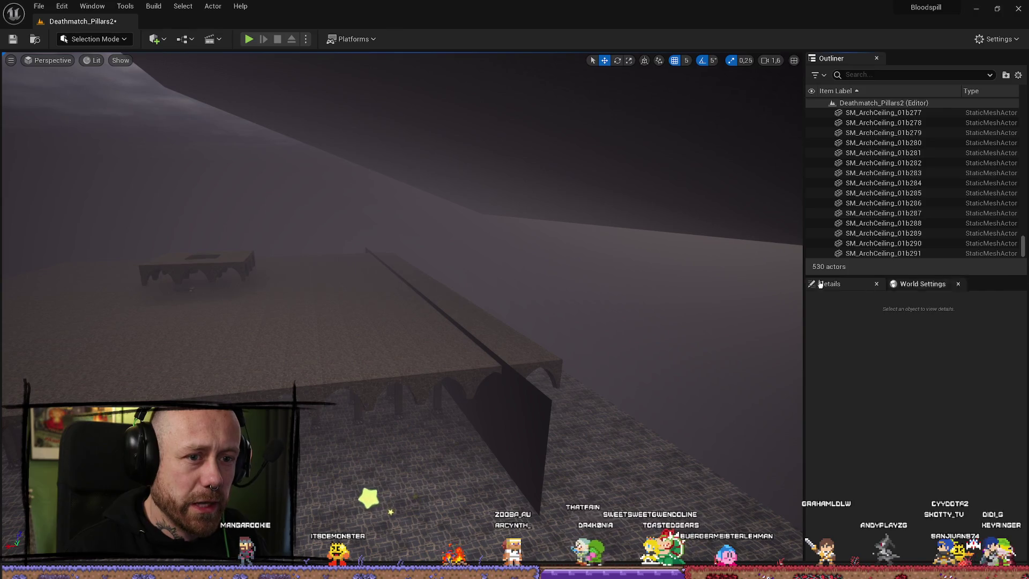
pyautogui.scroll(5, 1010, 251)
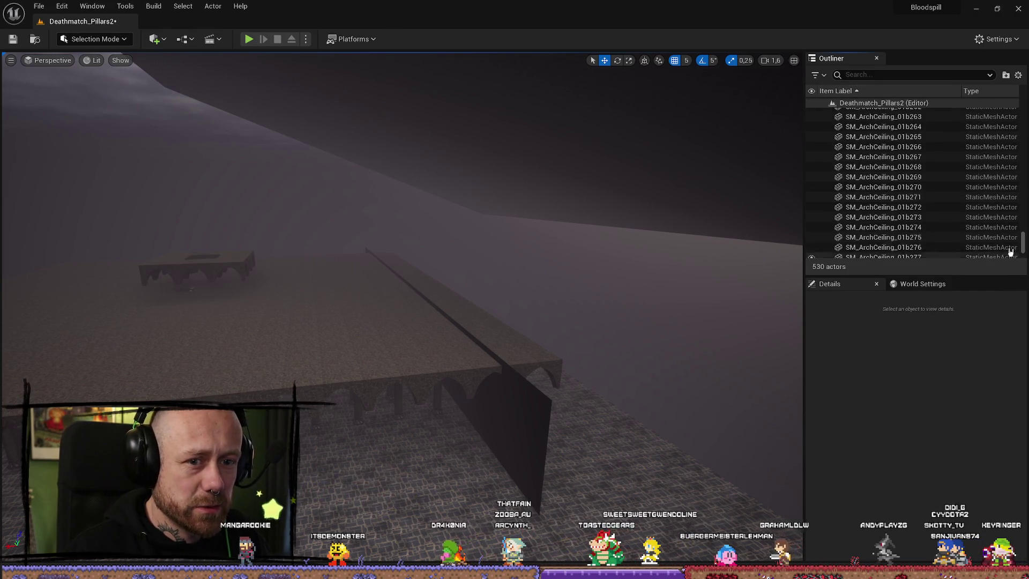
pyautogui.moveTo(1024, 241); pyautogui.dragTo(1024, 107)
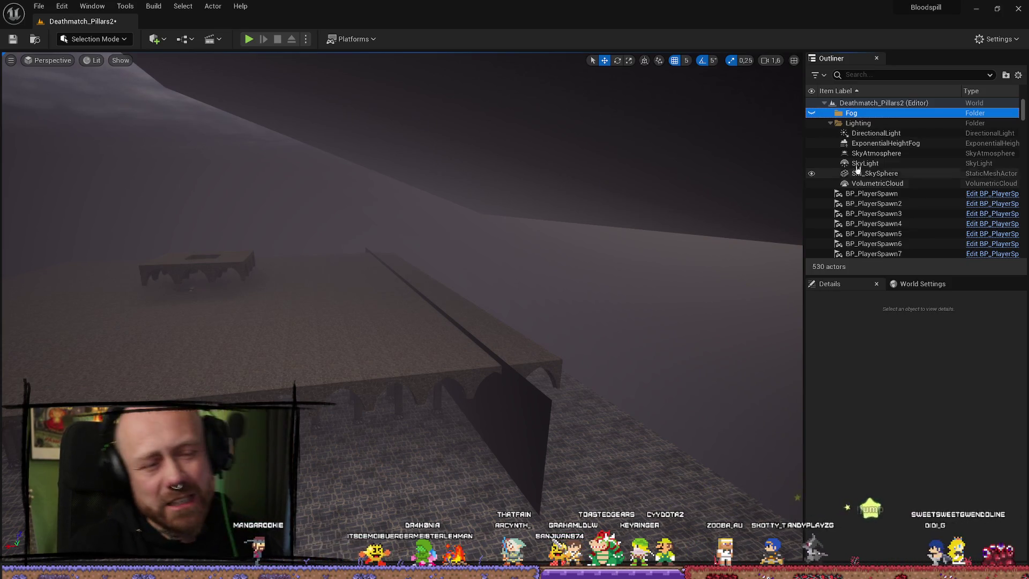
pyautogui.scroll(-5, 855, 161)
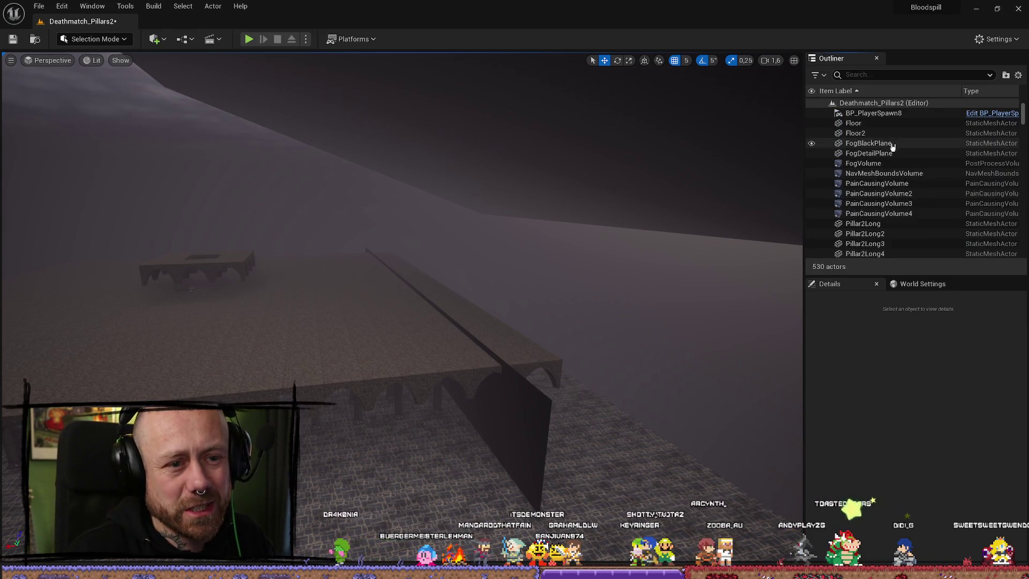
# Search 'fo' and move FogBlackPlane, FogDetailPlane and FogVolume into the Fog folder
pyautogui.click(899, 75)
pyautogui.write('fog')
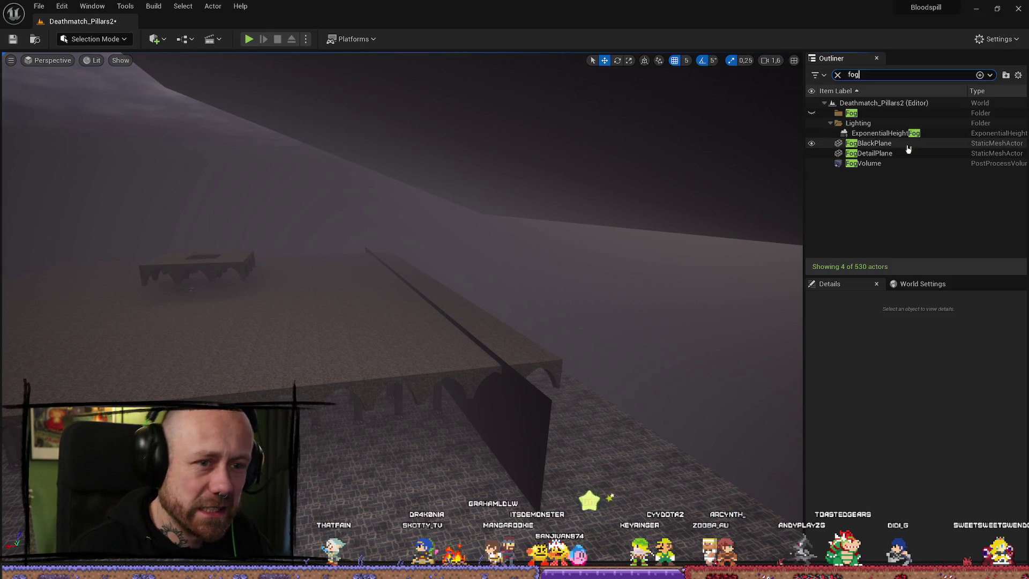
pyautogui.click(869, 143)
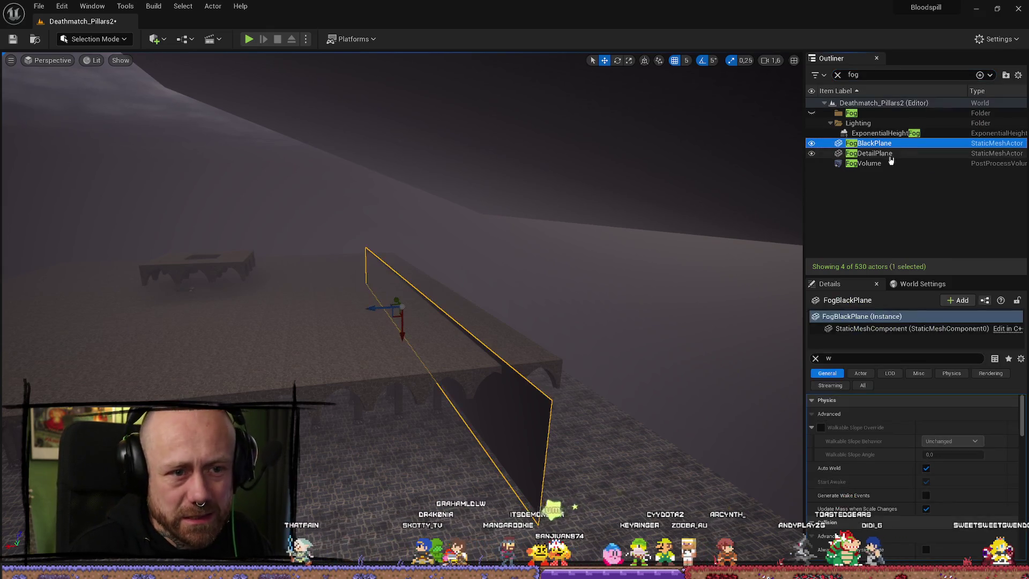
pyautogui.keyDown('ctrl'); pyautogui.click(869, 153); pyautogui.keyUp('ctrl')
pyautogui.keyDown('ctrl'); pyautogui.click(880, 165); pyautogui.keyUp('ctrl')
pyautogui.moveTo(875, 153); pyautogui.dragTo(857, 113)
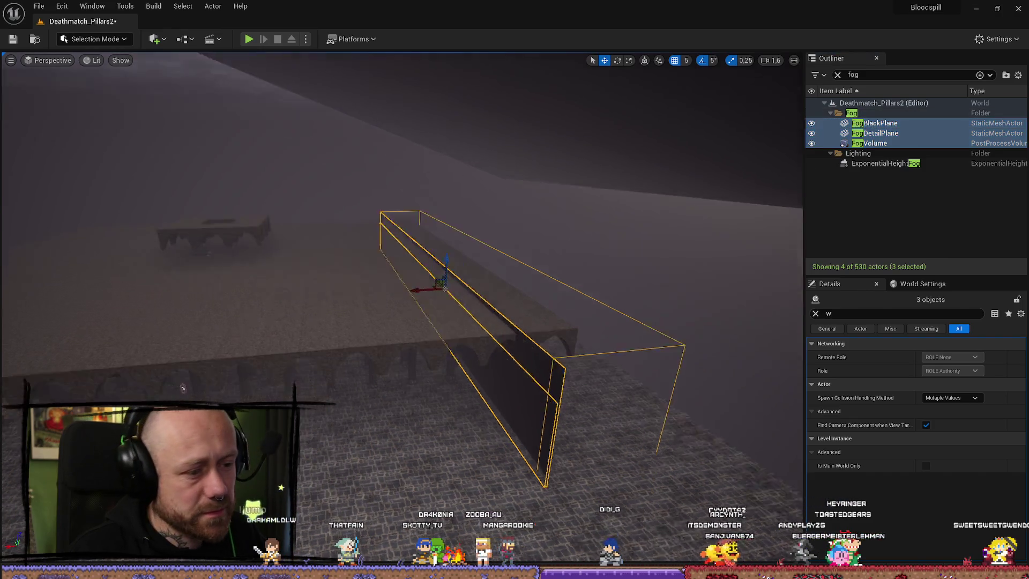
# Duplicate the three fog actors with Ctrl+D and slide the copy along the arches
pyautogui.moveTo(429, 268)
pyautogui.mouseDown()
pyautogui.moveTo(397, 246)
pyautogui.moveTo(407, 225)
pyautogui.moveTo(634, 250)
pyautogui.mouseUp()
pyautogui.click(882, 133)
pyautogui.click(879, 122)
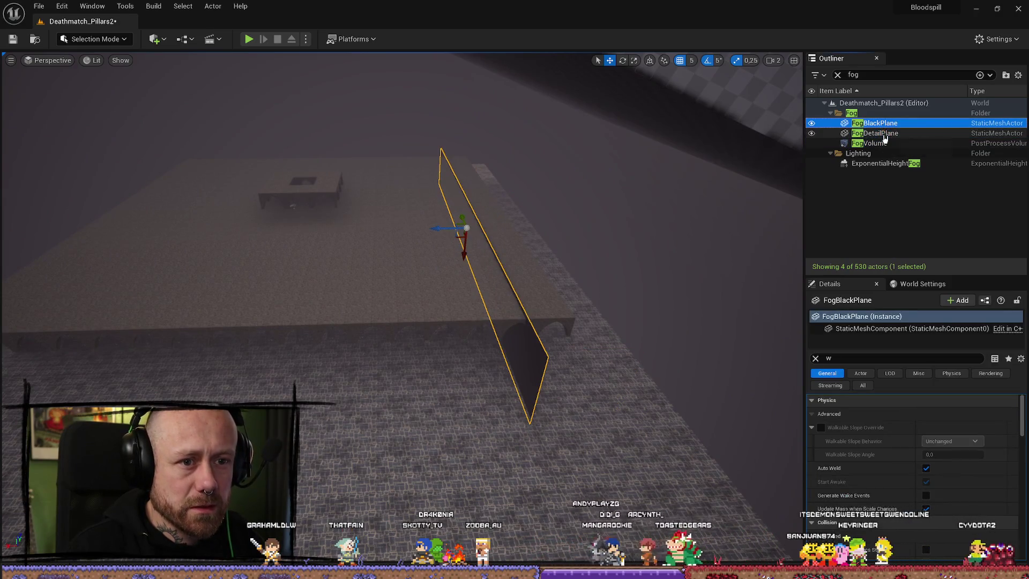
pyautogui.keyDown('shift'); pyautogui.click(879, 143); pyautogui.keyUp('shift')
pyautogui.hotkey('ctrl', 'd')
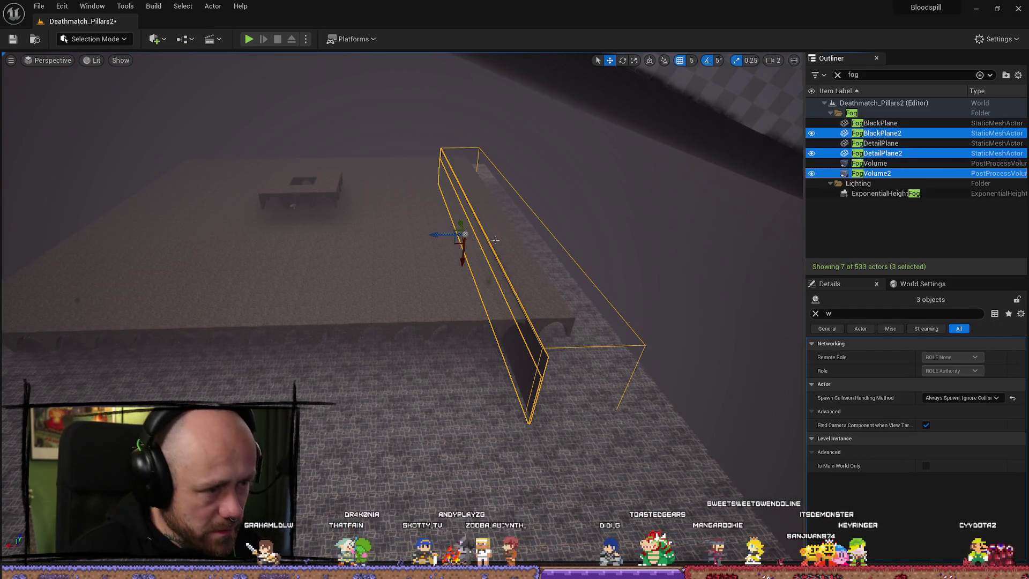
pyautogui.moveTo(442, 234)
pyautogui.mouseDown()
pyautogui.moveTo(218, 241)
pyautogui.moveTo(343, 263)
pyautogui.mouseUp()
pyautogui.press('e')
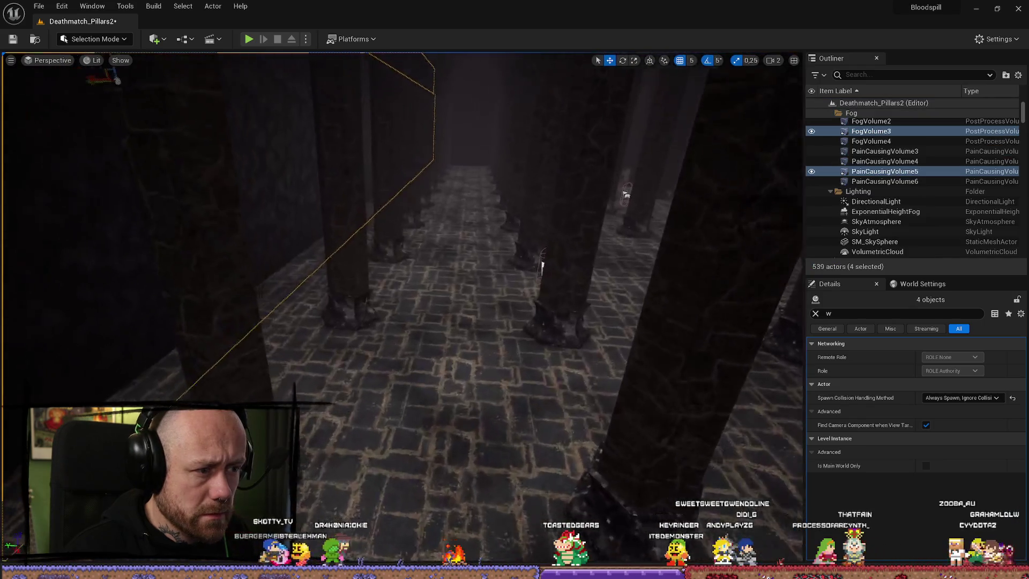
# Fly and pan the view along the fog wall to inspect the duplicated fog
pyautogui.scroll(-2, 318, 208)
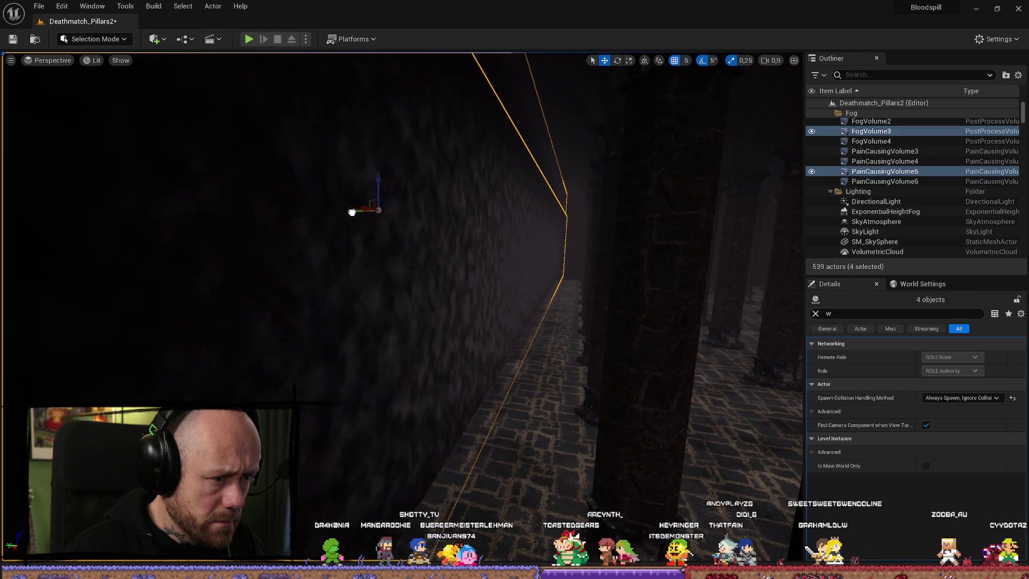
pyautogui.press('a')
pyautogui.moveTo(373, 224)
pyautogui.mouseDown()
pyautogui.moveTo(429, 204)
pyautogui.moveTo(387, 296)
pyautogui.moveTo(370, 268)
pyautogui.moveTo(386, 258)
pyautogui.moveTo(466, 257)
pyautogui.mouseUp()
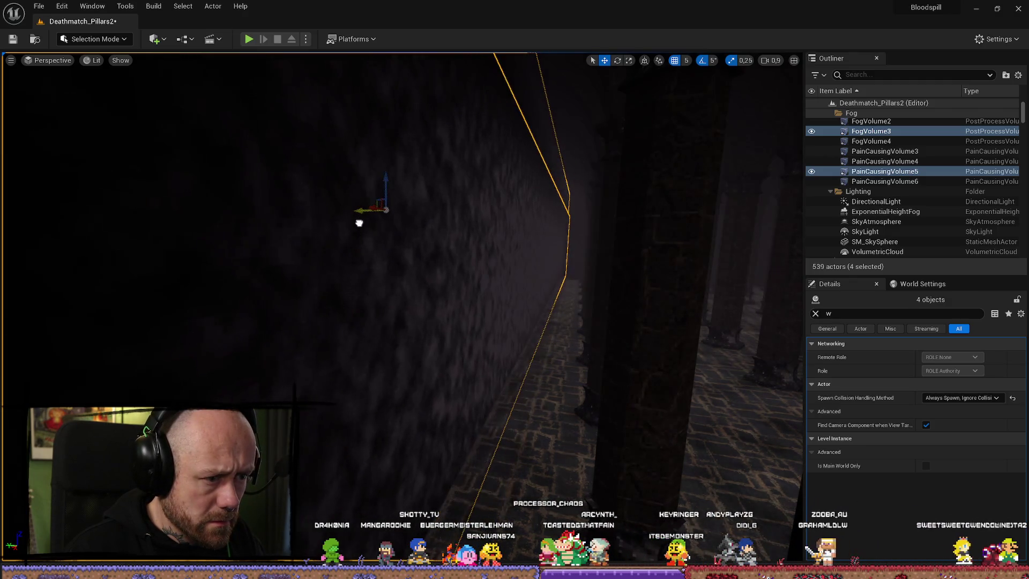
pyautogui.scroll(1, 423, 214)
pyautogui.scroll(1, 386, 257)
pyautogui.scroll(2, 434, 257)
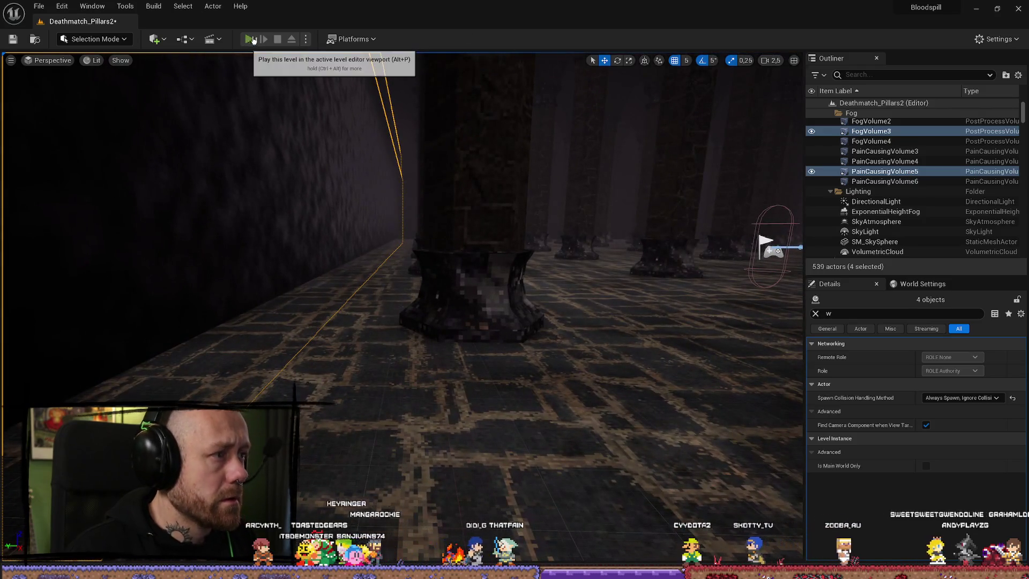
# Start a play-test, deploy into the match and walk along the fog wall, respawning after dying
pyautogui.click(251, 39)
pyautogui.click(423, 477)
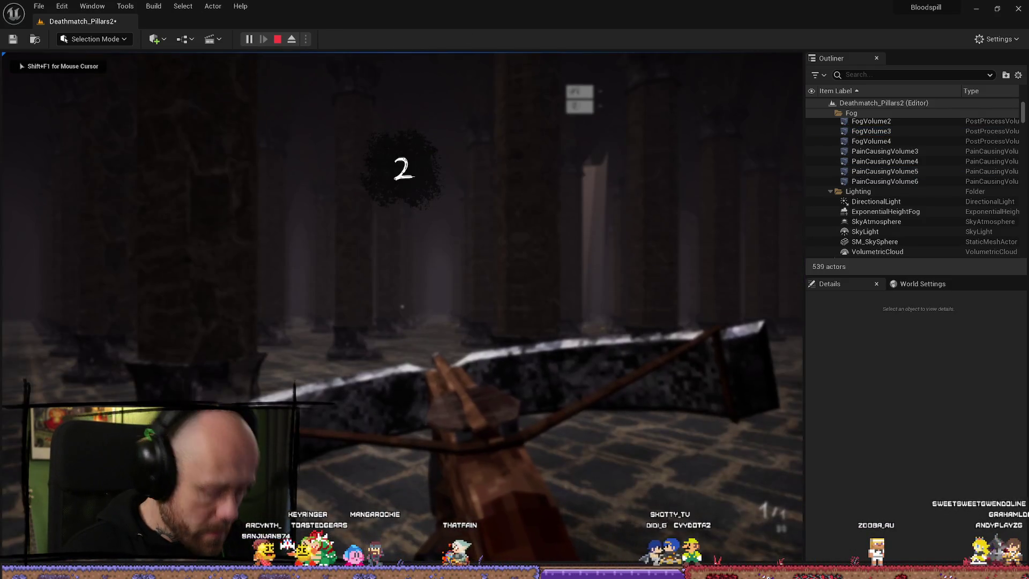
pyautogui.press('F11')
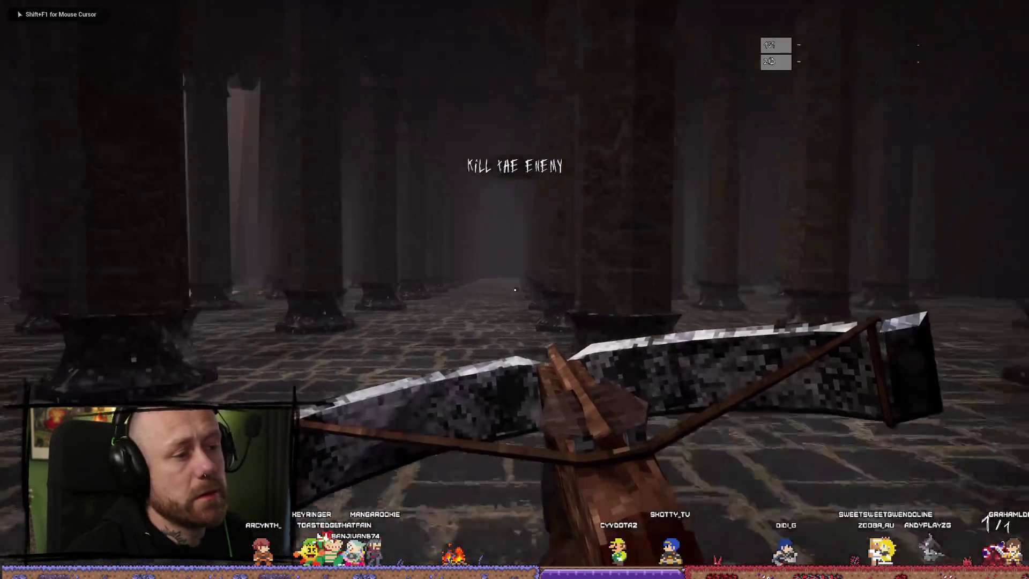
pyautogui.press('w')
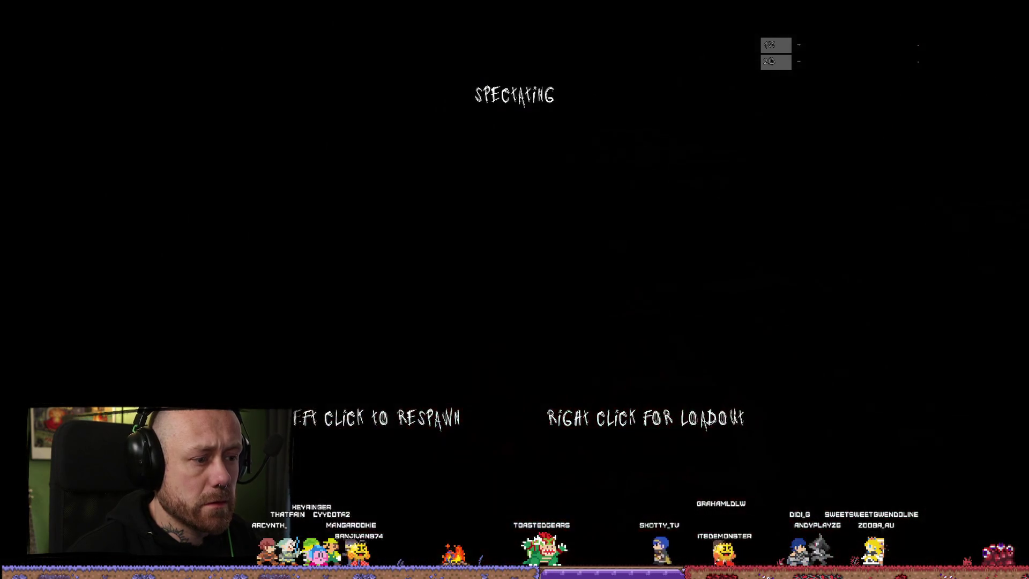
pyautogui.click(515, 290)
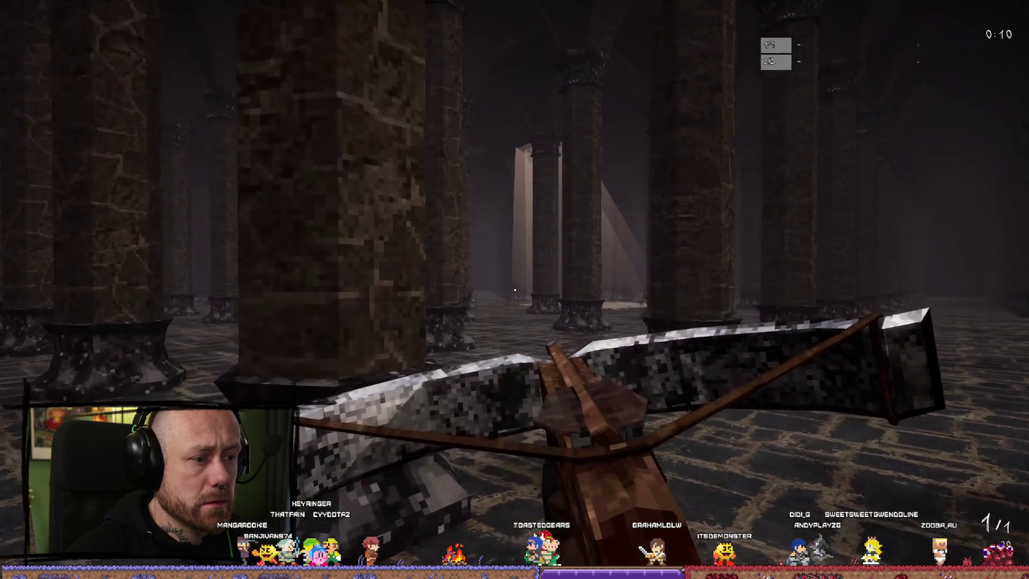
pyautogui.press('w')
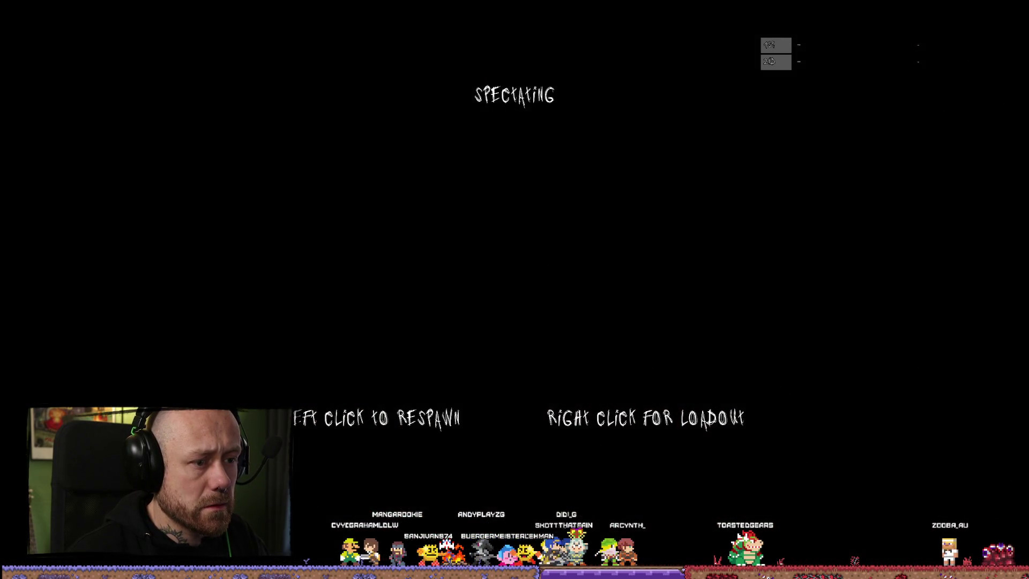
# Respawn, walk through the pillared hall across the glowing floor emblem, then stop the session
pyautogui.click(515, 290)
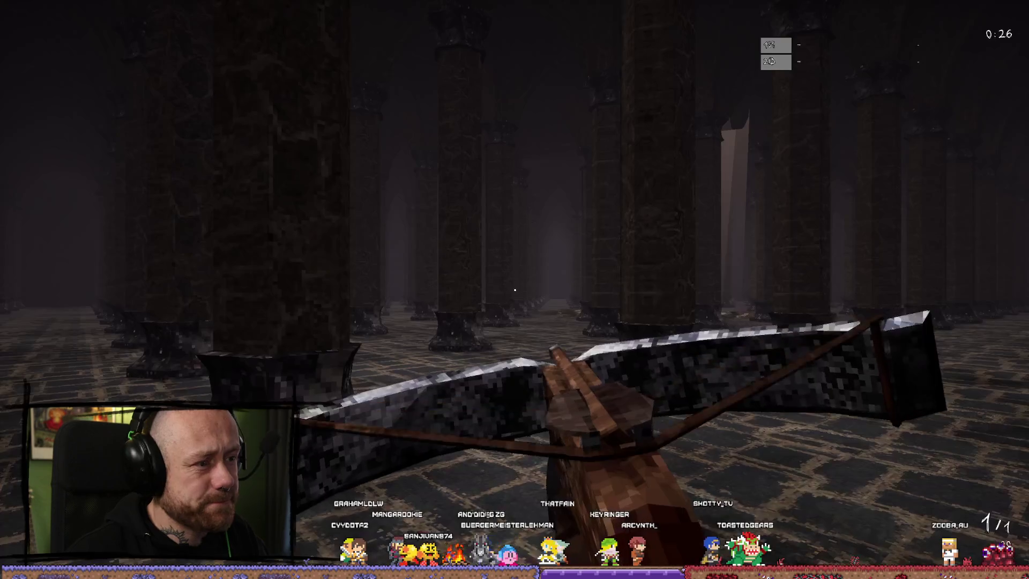
pyautogui.press('w')
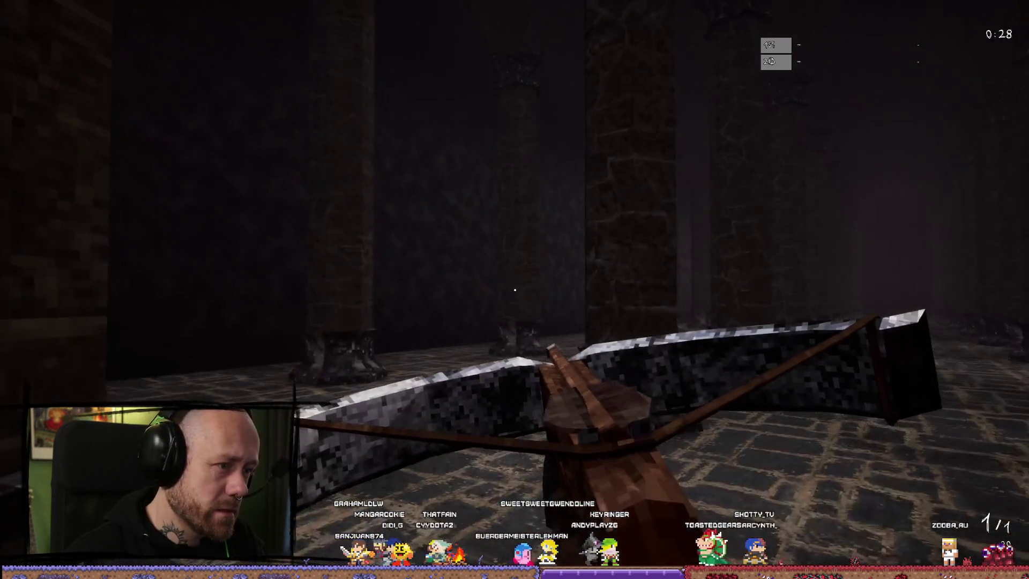
pyautogui.press('w')
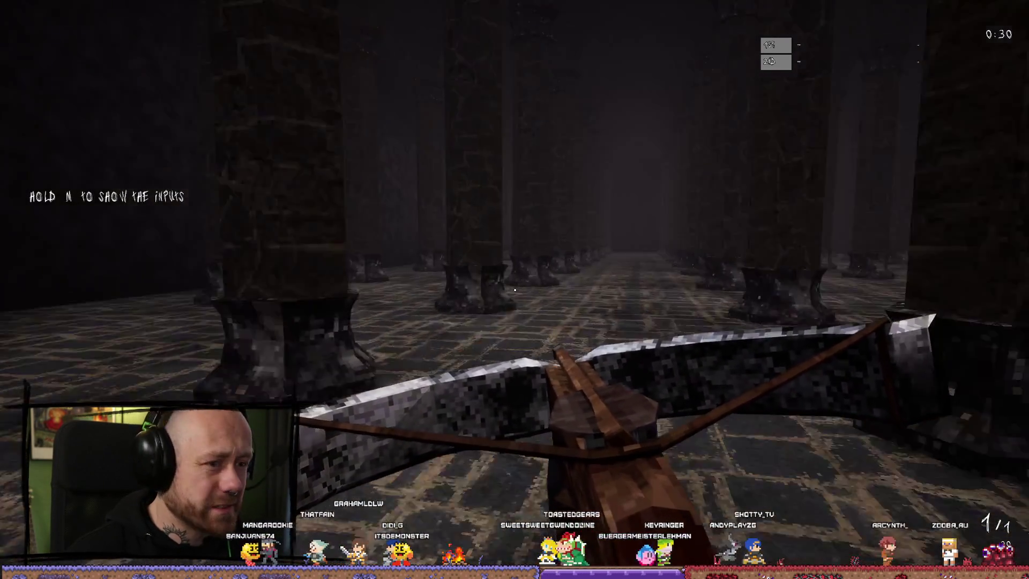
pyautogui.press('w')
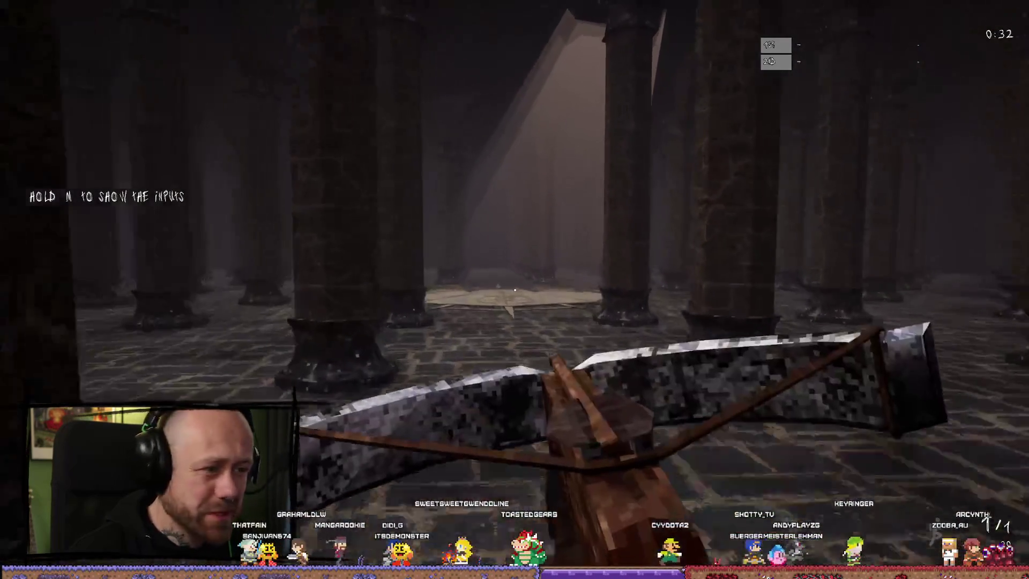
pyautogui.press('w')
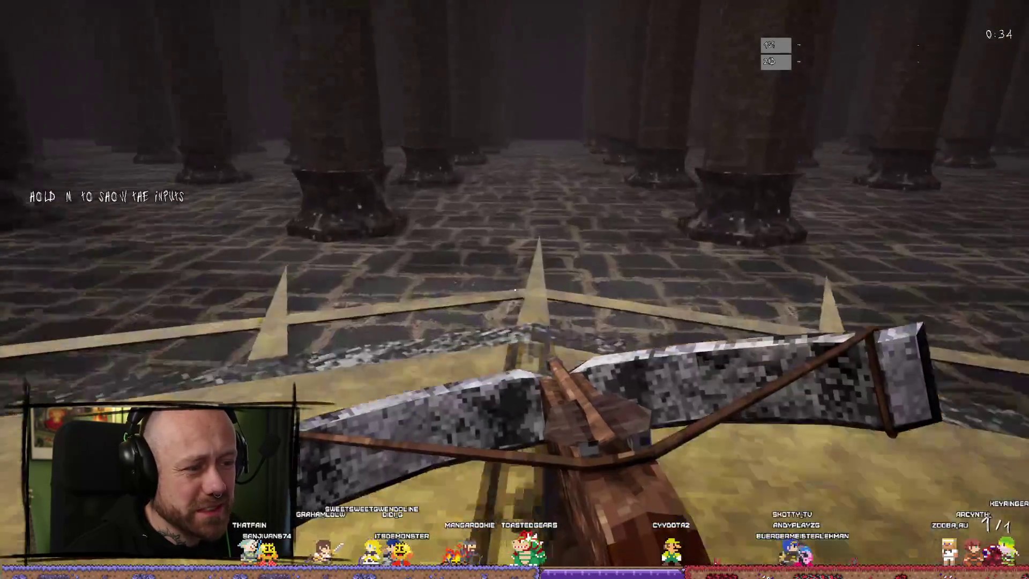
pyautogui.press('w')
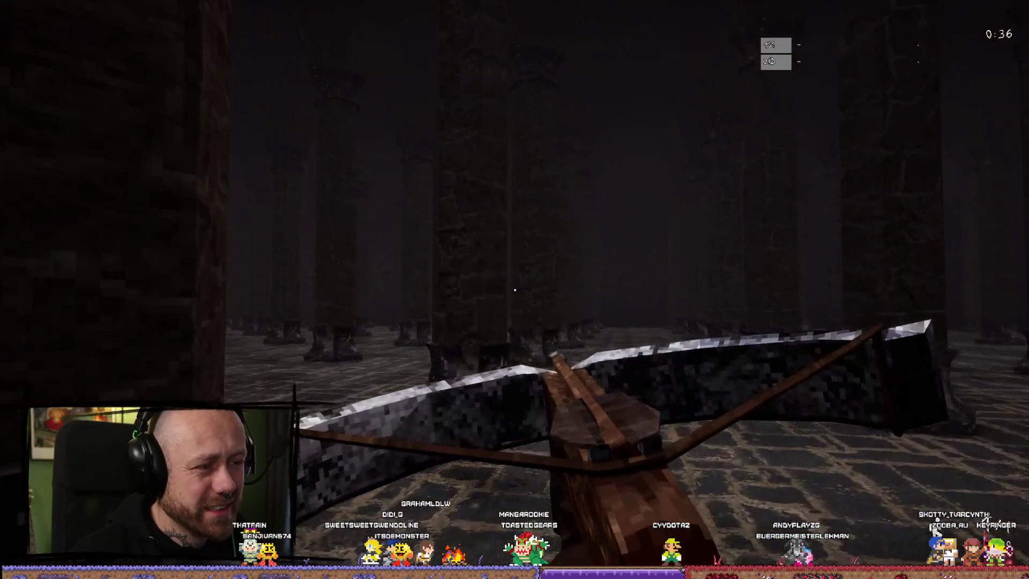
pyautogui.press('w')
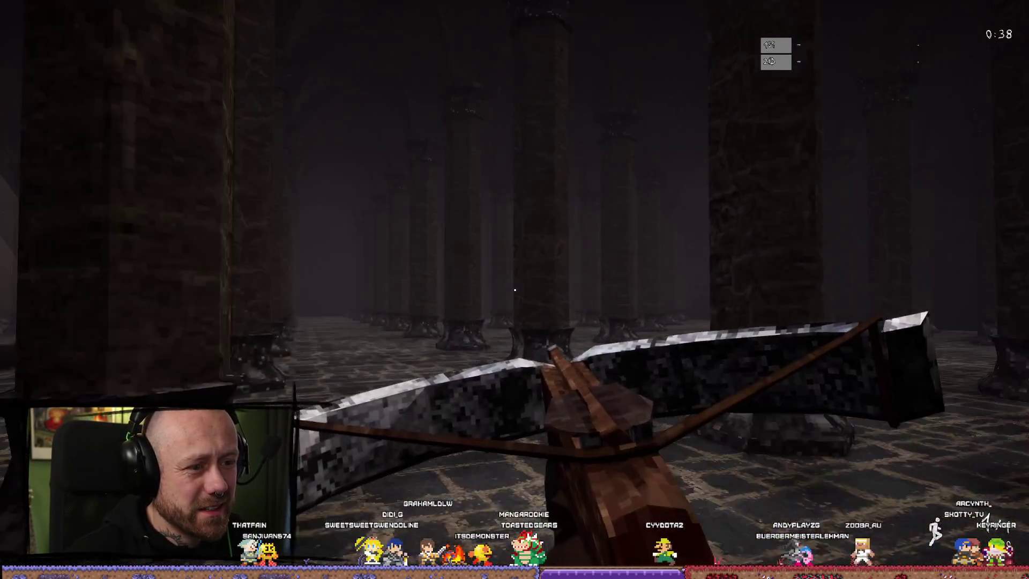
pyautogui.press('w')
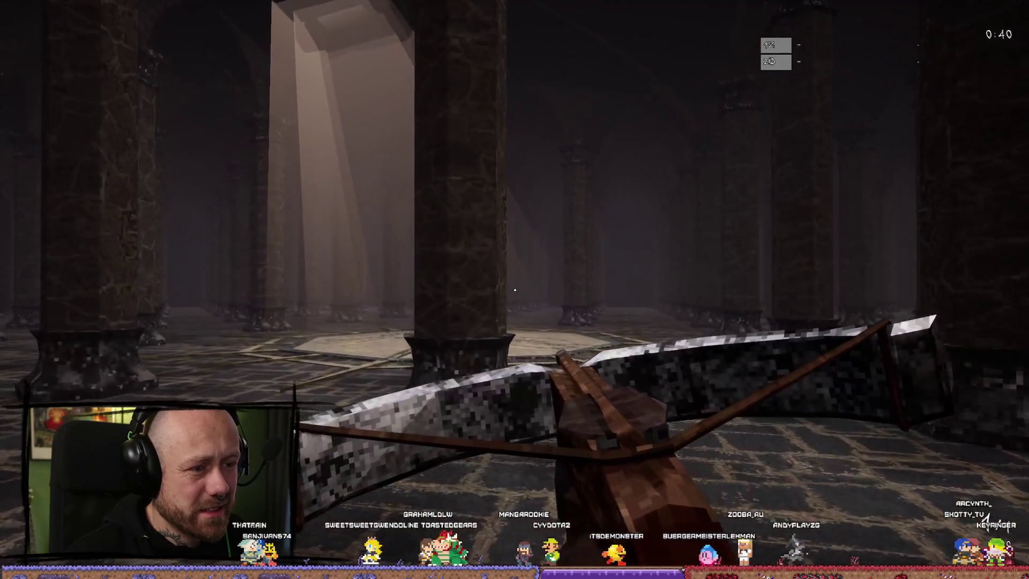
pyautogui.press('Escape')
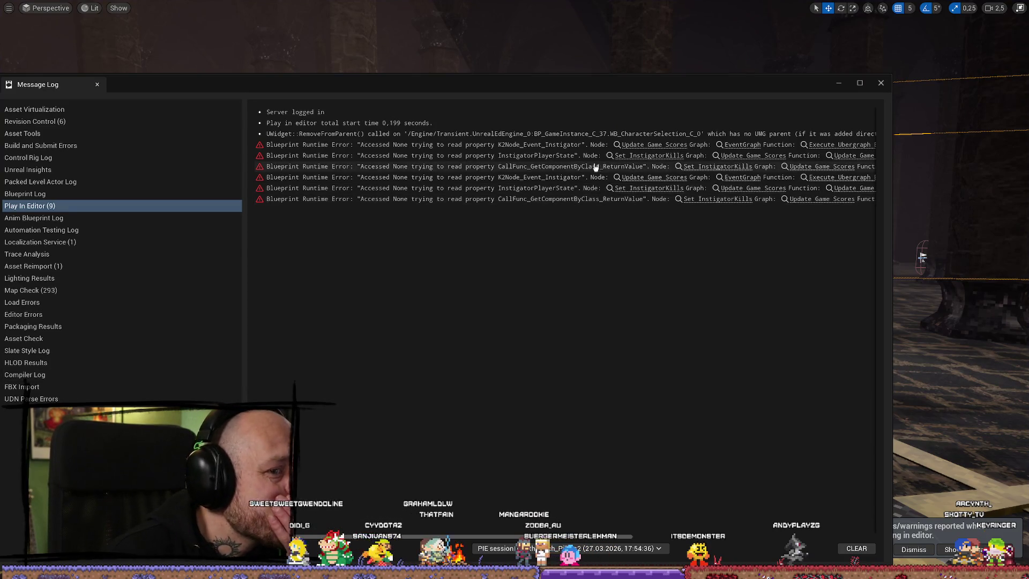
# Close the Message Log, restore the full editor layout, and briefly run then stop another play-test
pyautogui.click(880, 84)
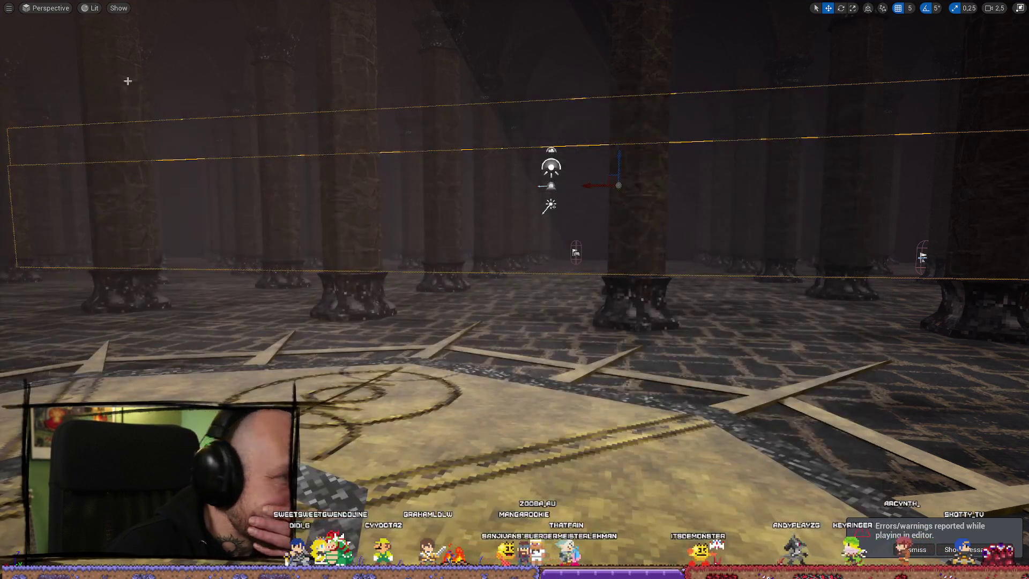
pyautogui.click(1018, 8)
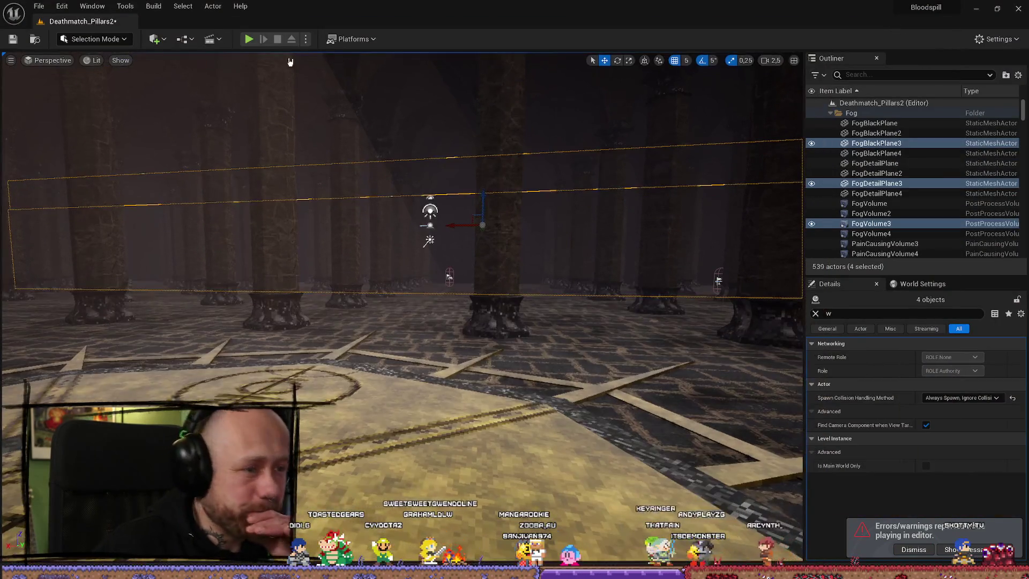
pyautogui.click(249, 39)
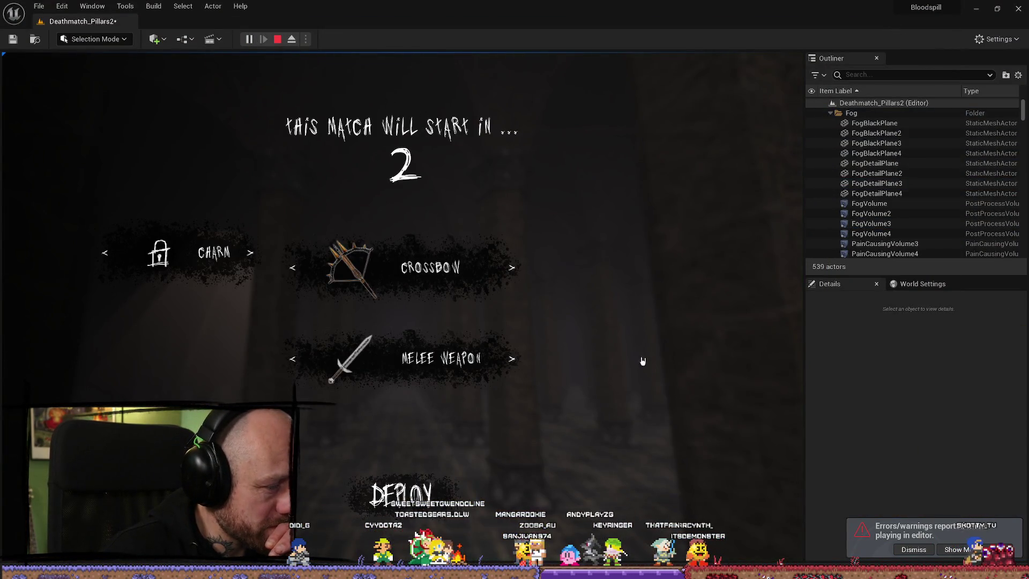
pyautogui.press('Escape')
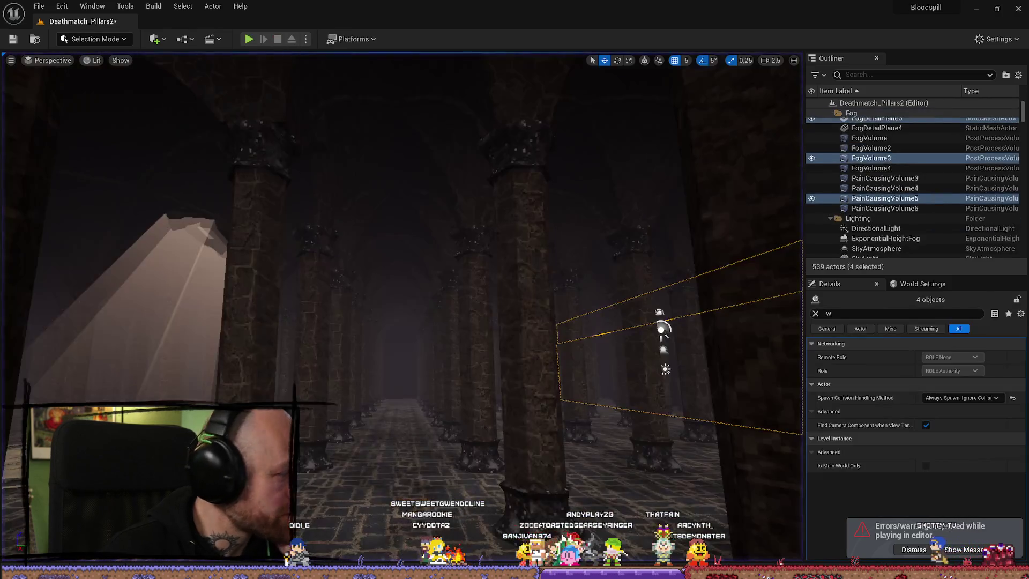
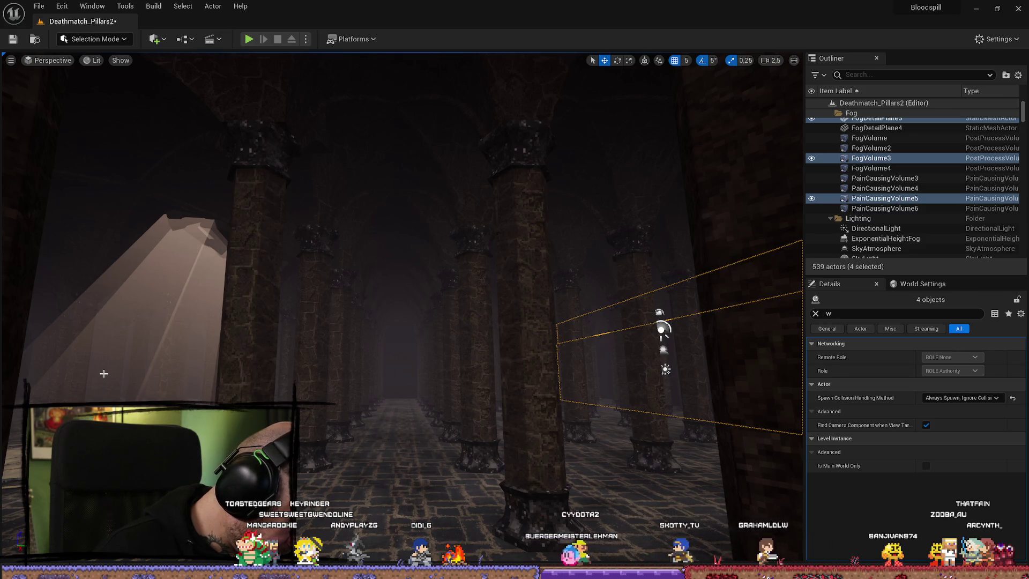
# Fly the viewport through the pillar hall toward the fog volumes by the arched wall
pyautogui.moveTo(106, 377); pyautogui.dragTo(145, 376)
pyautogui.scroll(-1, 144, 376)
pyautogui.moveTo(721, 167); pyautogui.dragTo(659, 215)
pyautogui.scroll(-1, 665, 209)
# Select FogDetailPlane by the wall and show the MyMaterials folder in the Content Drawer
pyautogui.hotkey('ctrl', 'space')
pyautogui.scroll(-15, 440, 483)
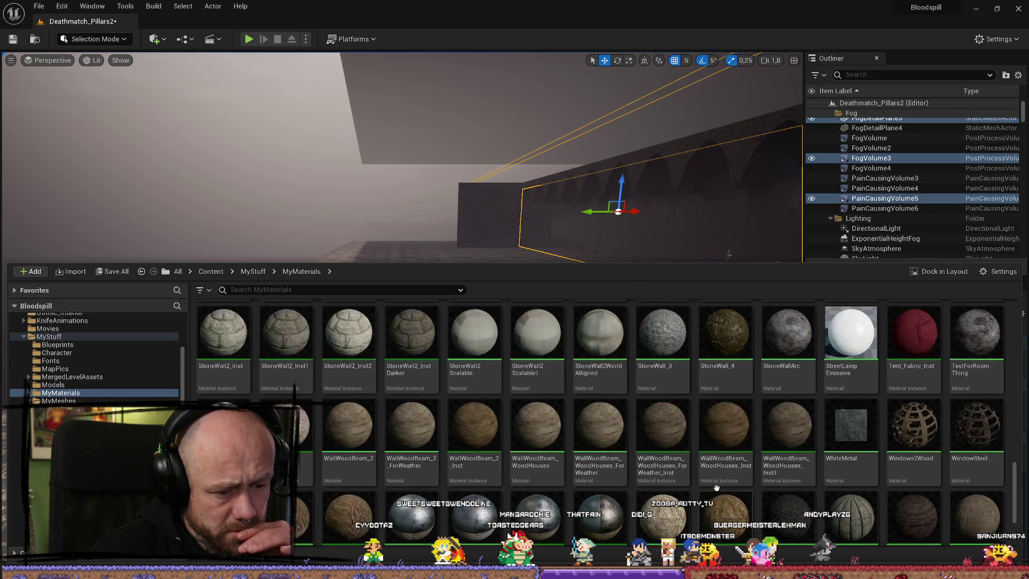
pyautogui.click(547, 234)
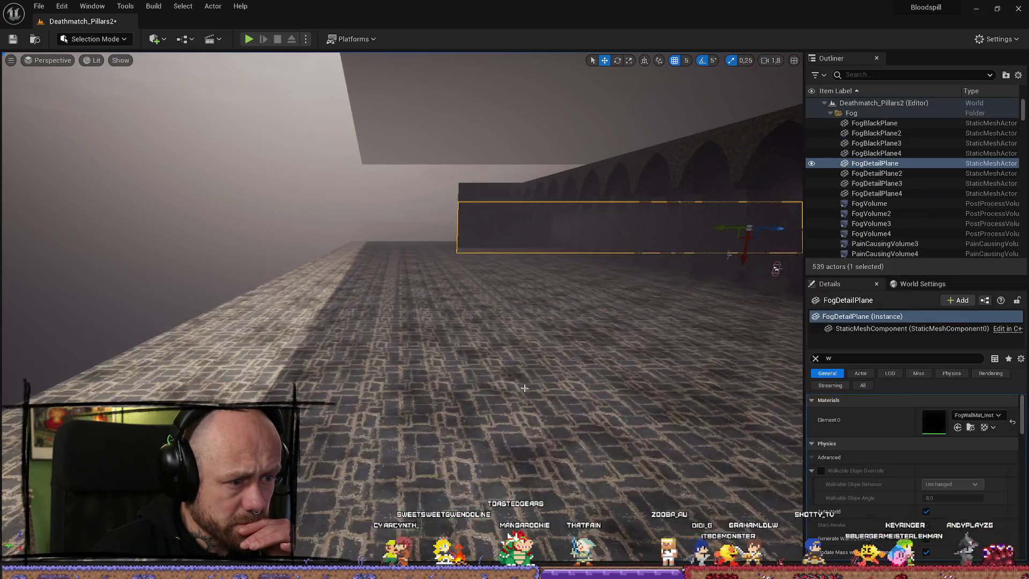
pyautogui.hotkey('ctrl', 'space')
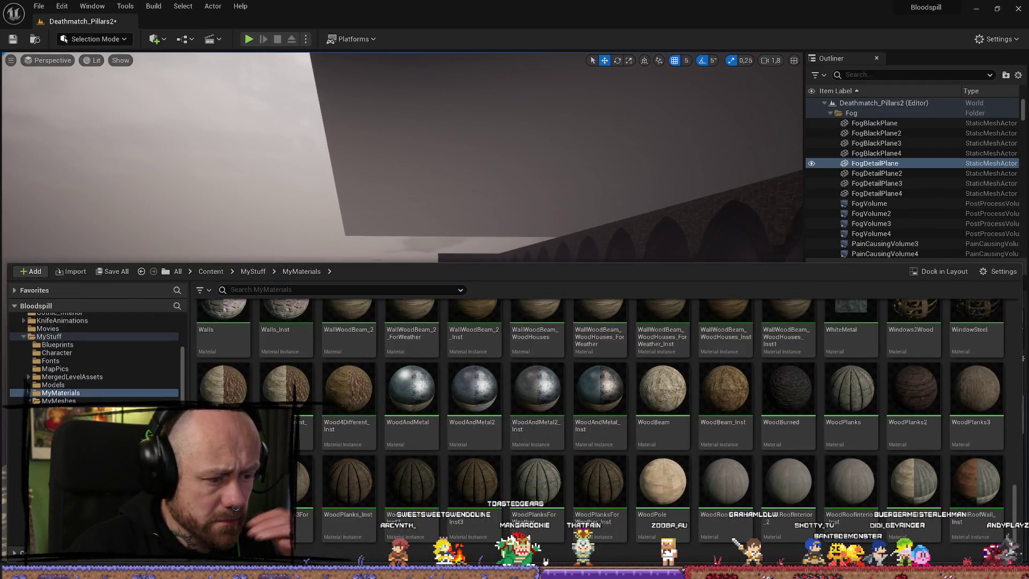
# Create a new Material asset in MyMaterials named VolumeFog
pyautogui.rightClick(1012, 475)
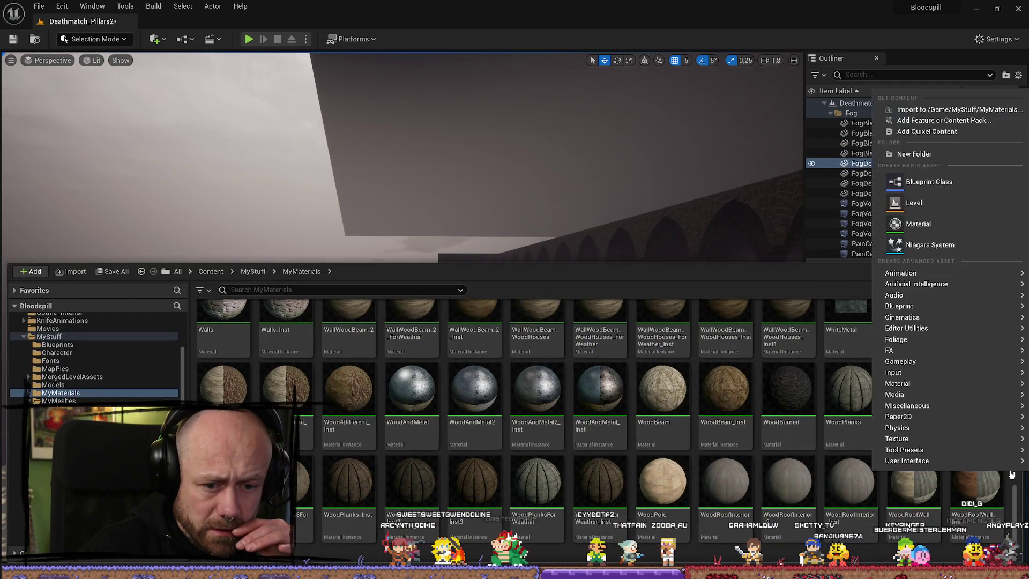
pyautogui.click(940, 224)
pyautogui.write('VolumeFog')
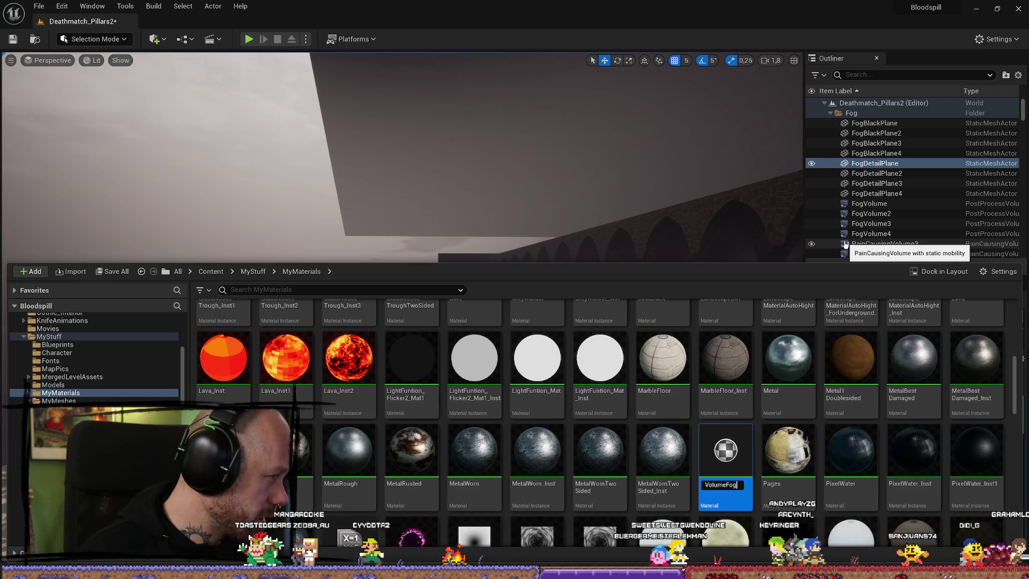
pyautogui.scroll(-5, 566, 335)
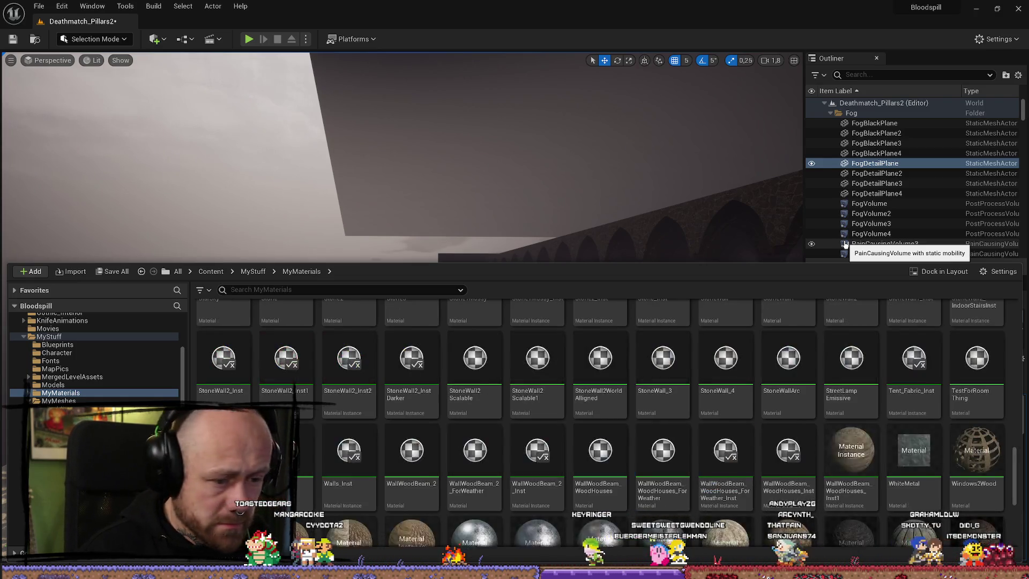
pyautogui.click(697, 320)
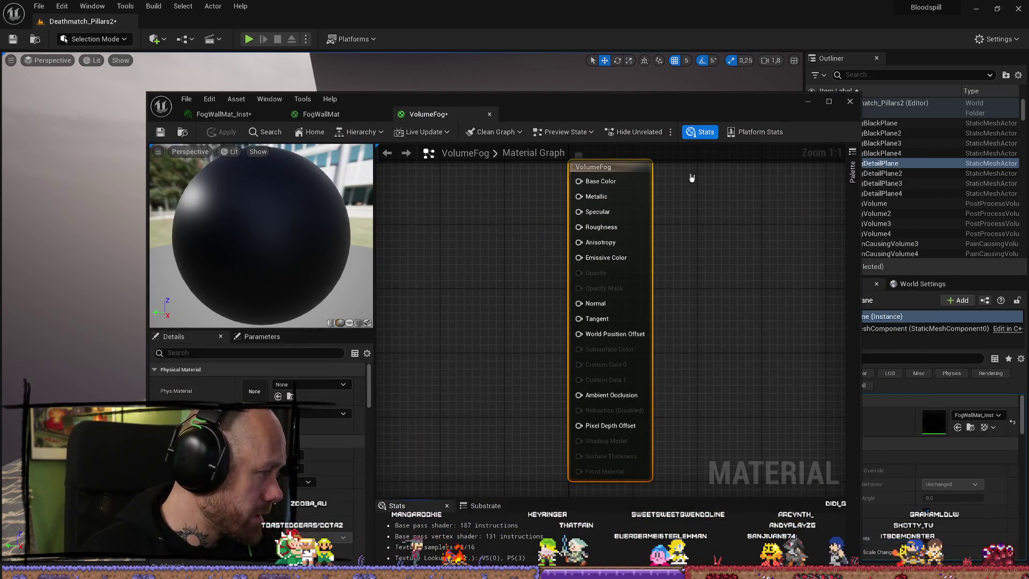
# In the maximized VolumeFog editor, set Material Domain to Volume and preview on a plane
pyautogui.doubleClick(835, 113)
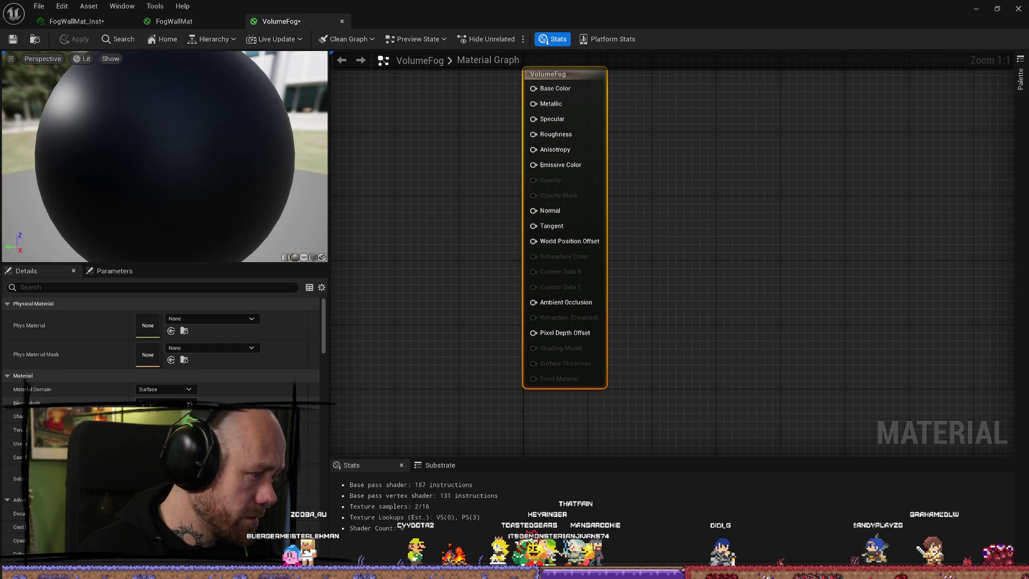
pyautogui.click(189, 389)
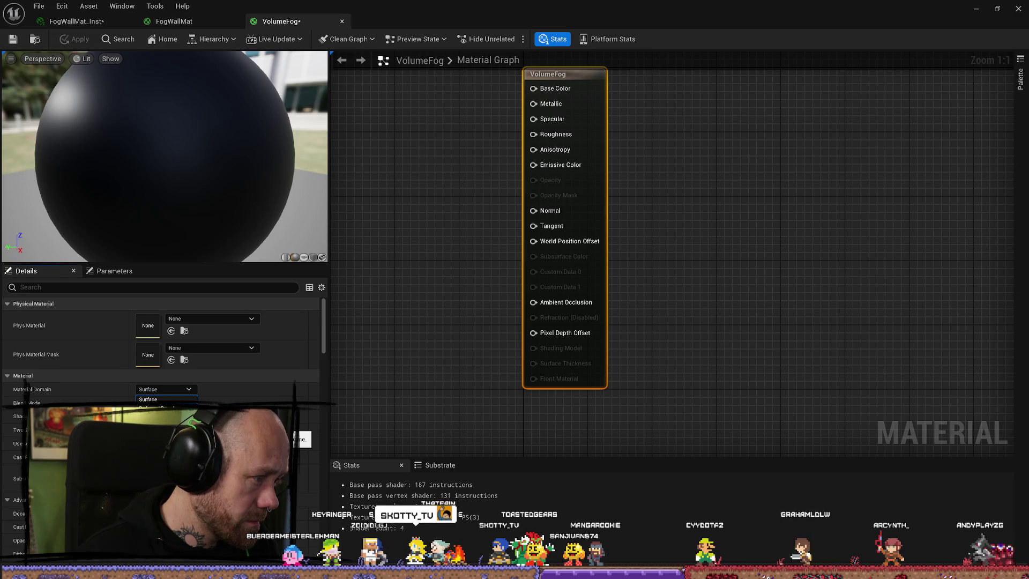
pyautogui.click(161, 425)
pyautogui.moveTo(443, 329); pyautogui.dragTo(457, 331)
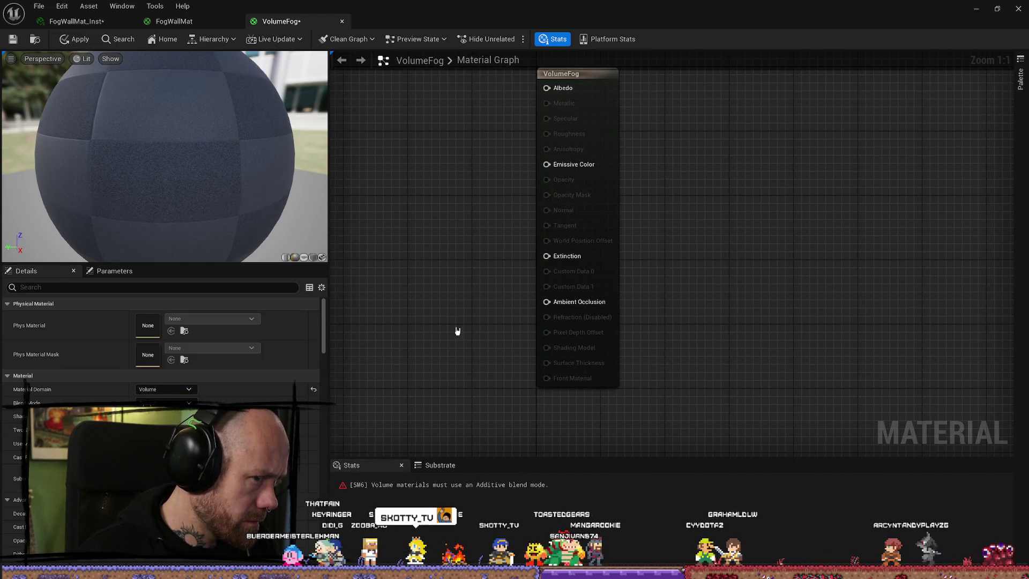
pyautogui.click(302, 258)
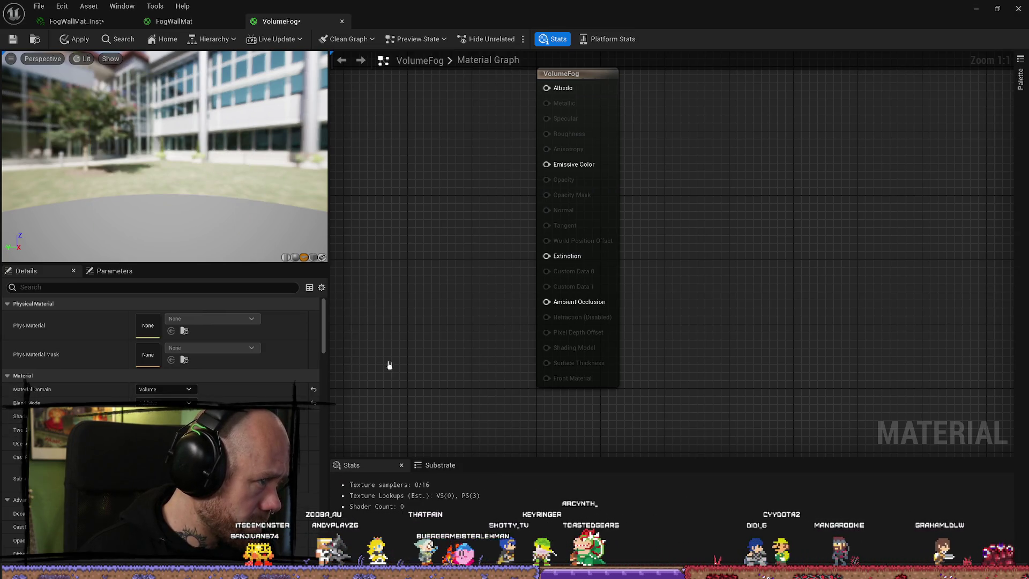
# Wire a black 0,0,0 Constant3Vector into Albedo and save VolumeFog
pyautogui.moveTo(391, 363)
pyautogui.mouseDown()
pyautogui.moveTo(437, 361)
pyautogui.moveTo(443, 335)
pyautogui.mouseUp()
pyautogui.click(439, 325)
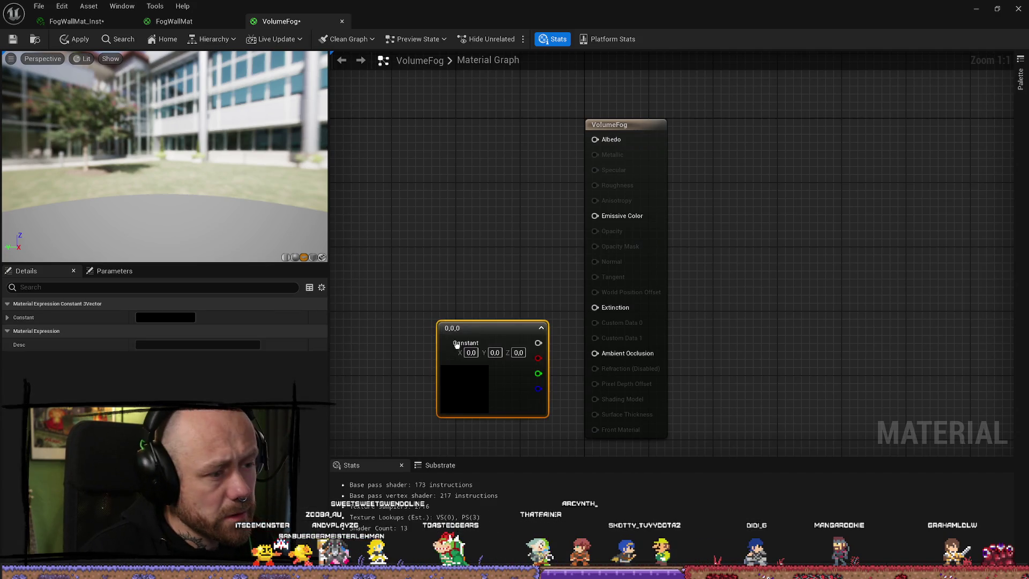
pyautogui.moveTo(536, 342); pyautogui.dragTo(590, 151)
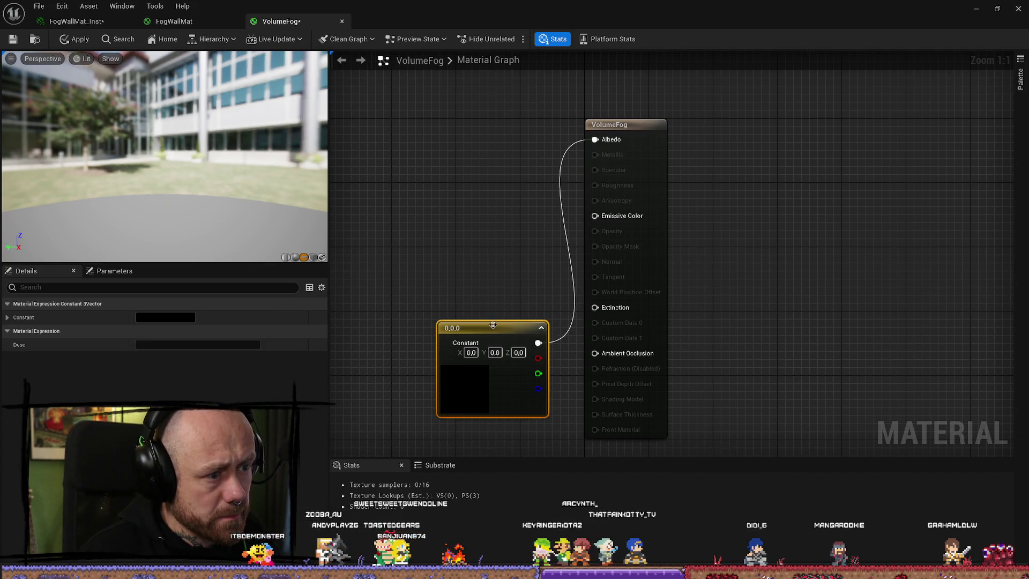
pyautogui.moveTo(493, 326); pyautogui.dragTo(456, 133)
pyautogui.click(13, 39)
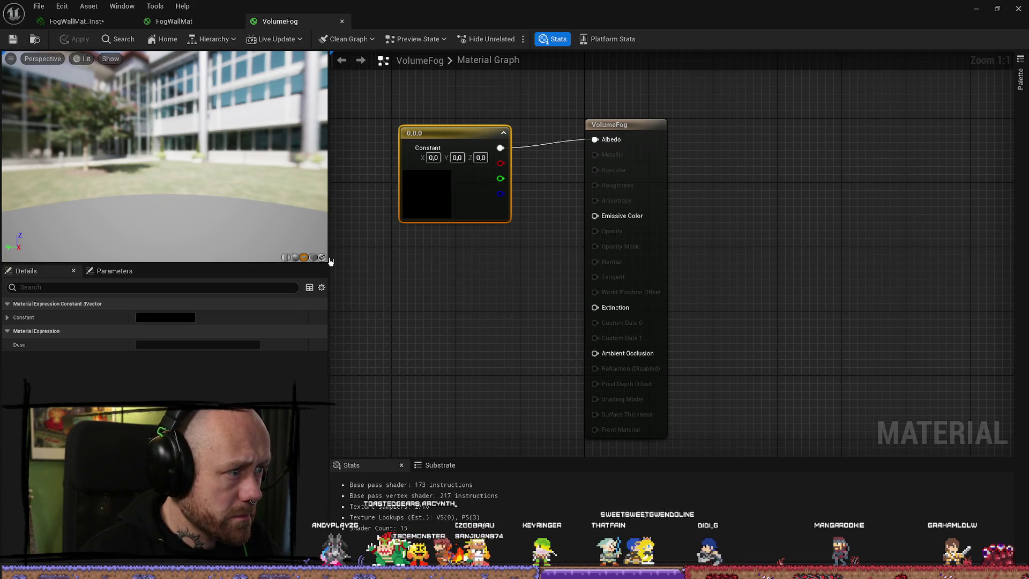
pyautogui.moveTo(193, 220); pyautogui.dragTo(236, 213)
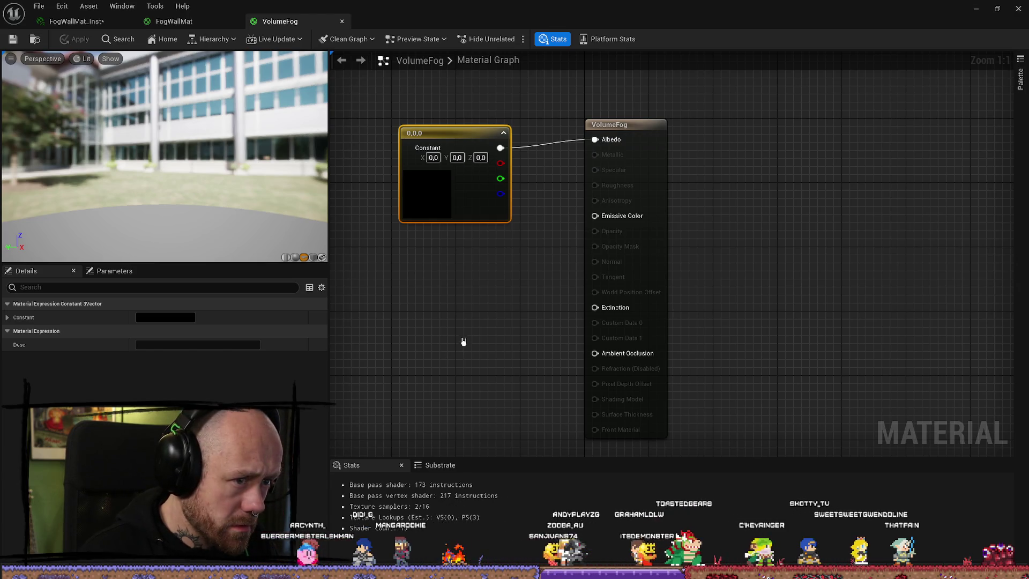
# Add a Constant with value 100 wired into Extinction
pyautogui.moveTo(464, 340); pyautogui.dragTo(508, 337)
pyautogui.hotkey('ctrl', 'z')
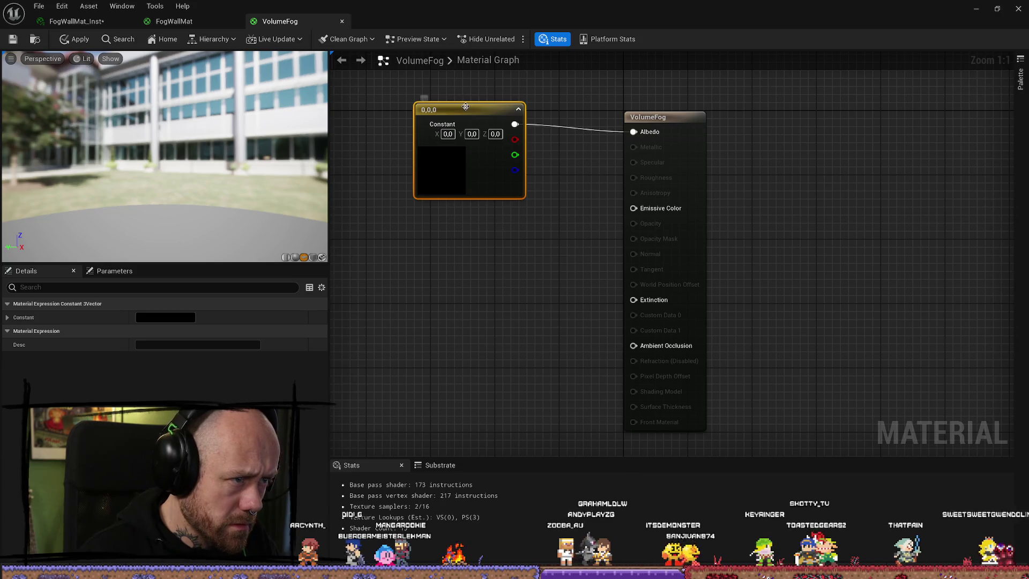
pyautogui.moveTo(469, 129); pyautogui.dragTo(453, 129)
pyautogui.click(467, 263)
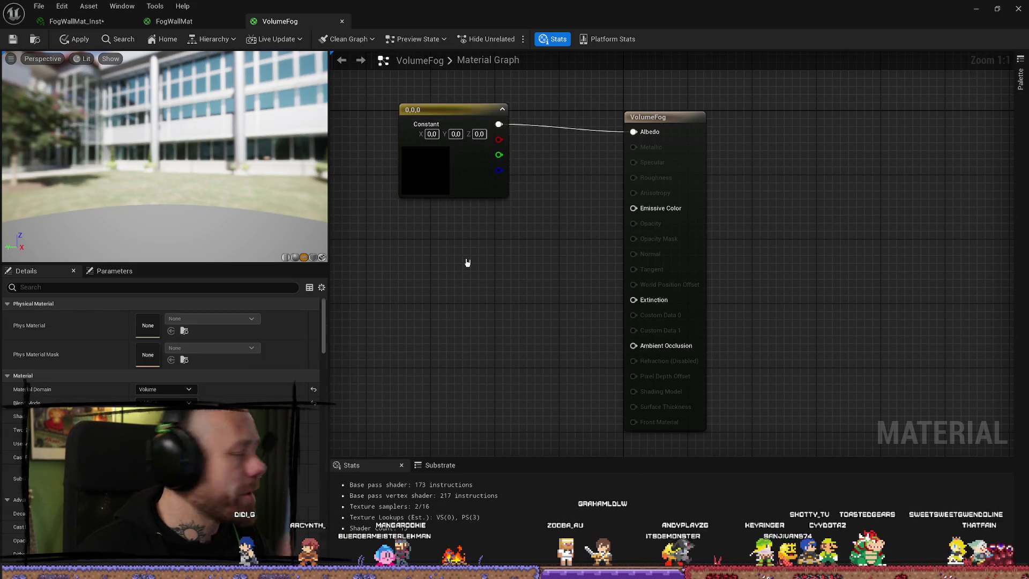
pyautogui.click(475, 292)
pyautogui.moveTo(533, 311); pyautogui.dragTo(643, 303)
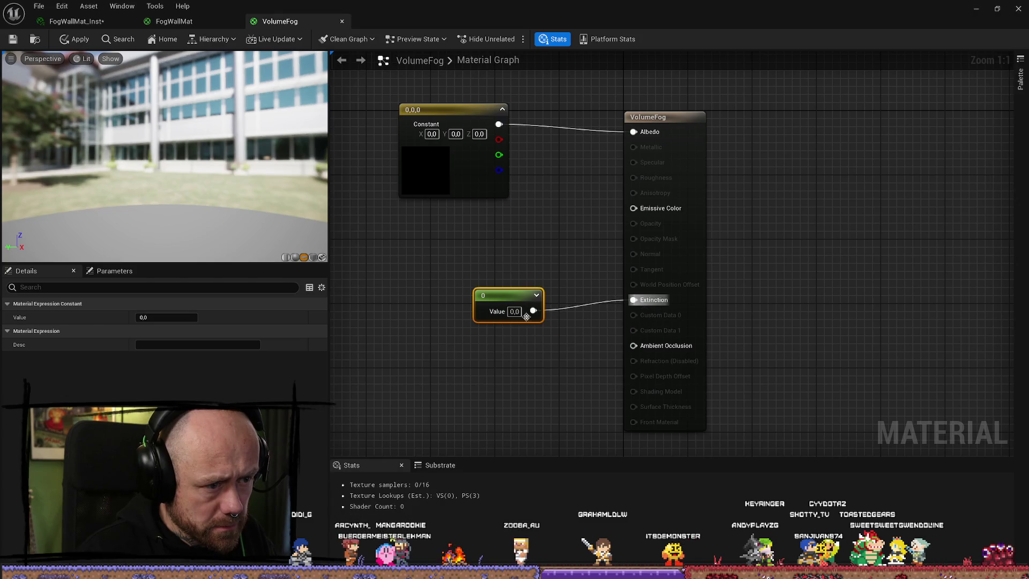
pyautogui.click(513, 312)
pyautogui.write('100')
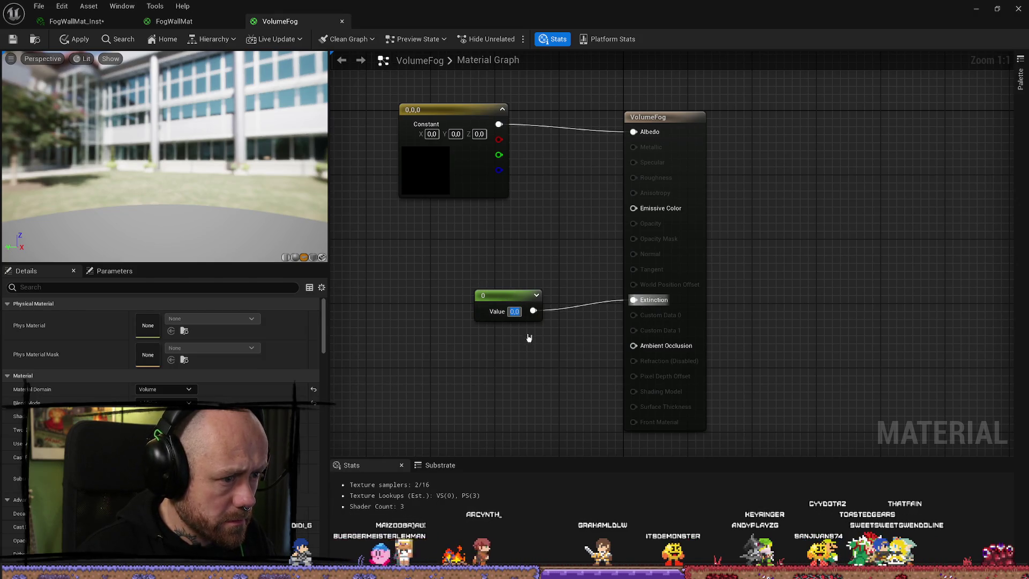
pyautogui.press('Return')
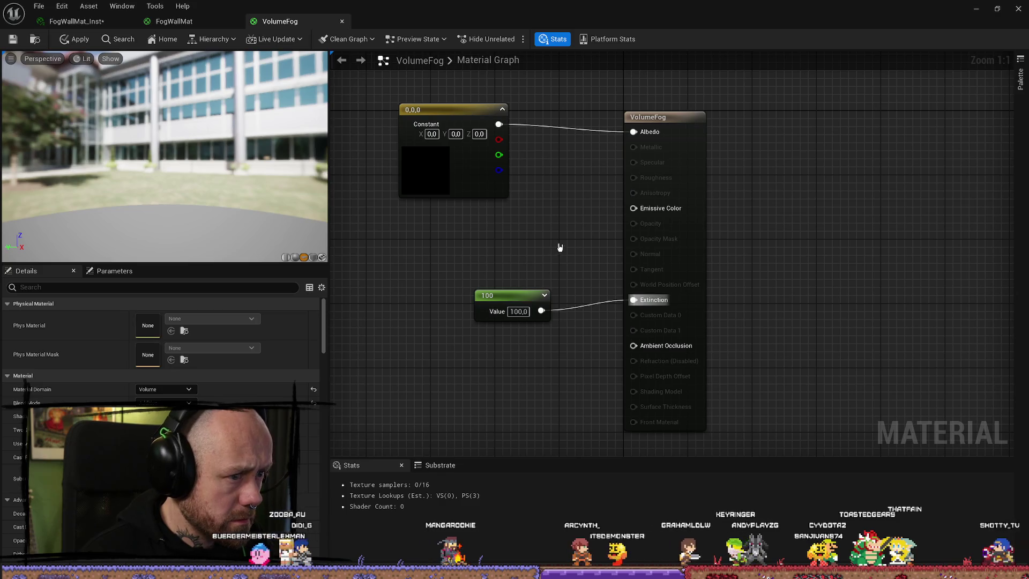
# Tidy the positions of the two constant nodes and restore the editor to a floating window
pyautogui.moveTo(509, 312); pyautogui.dragTo(489, 303)
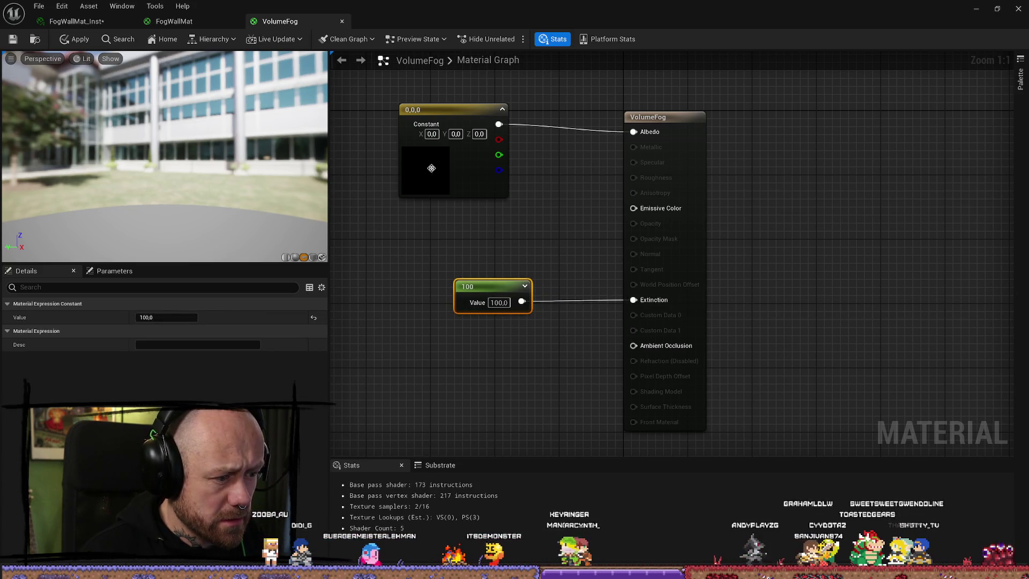
pyautogui.click(432, 169)
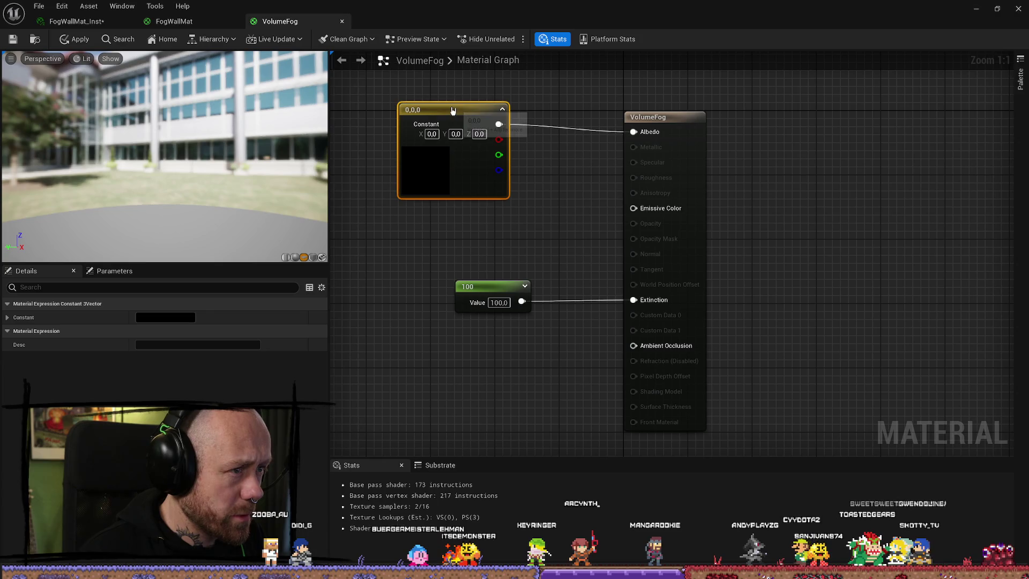
pyautogui.moveTo(453, 110); pyautogui.dragTo(509, 110)
pyautogui.click(350, 287)
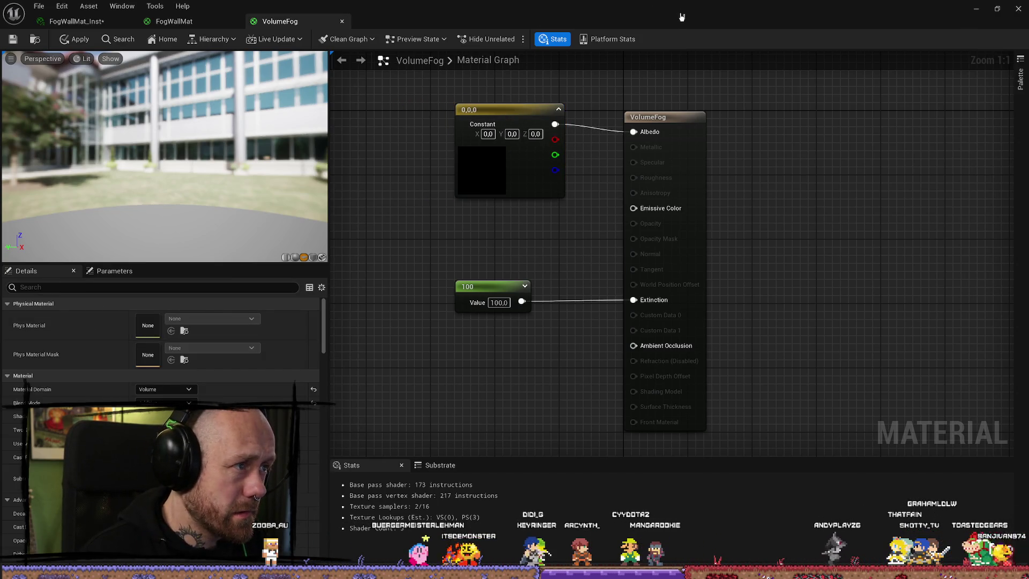
pyautogui.moveTo(681, 16); pyautogui.dragTo(453, 245)
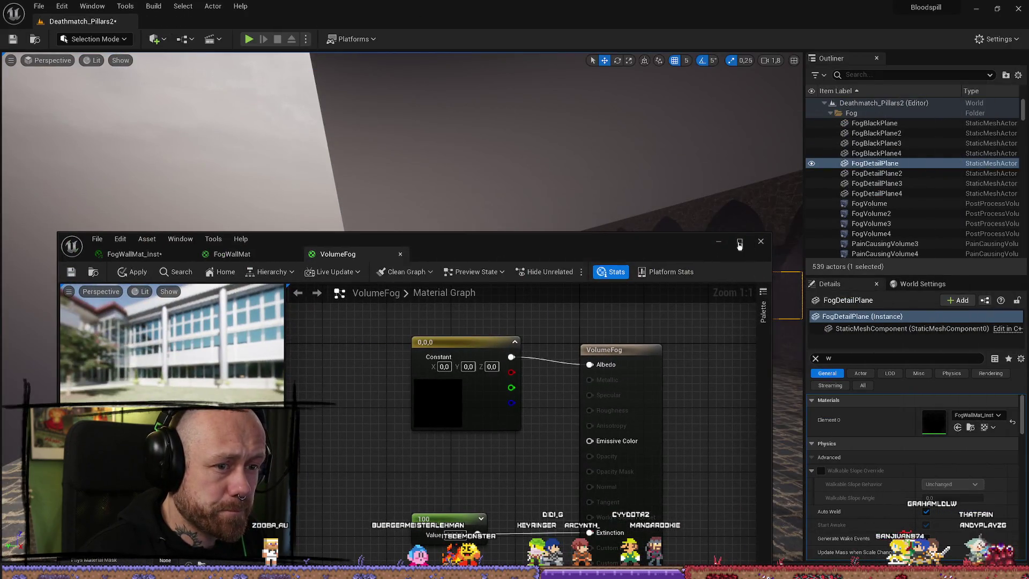
pyautogui.click(760, 242)
pyautogui.click(534, 317)
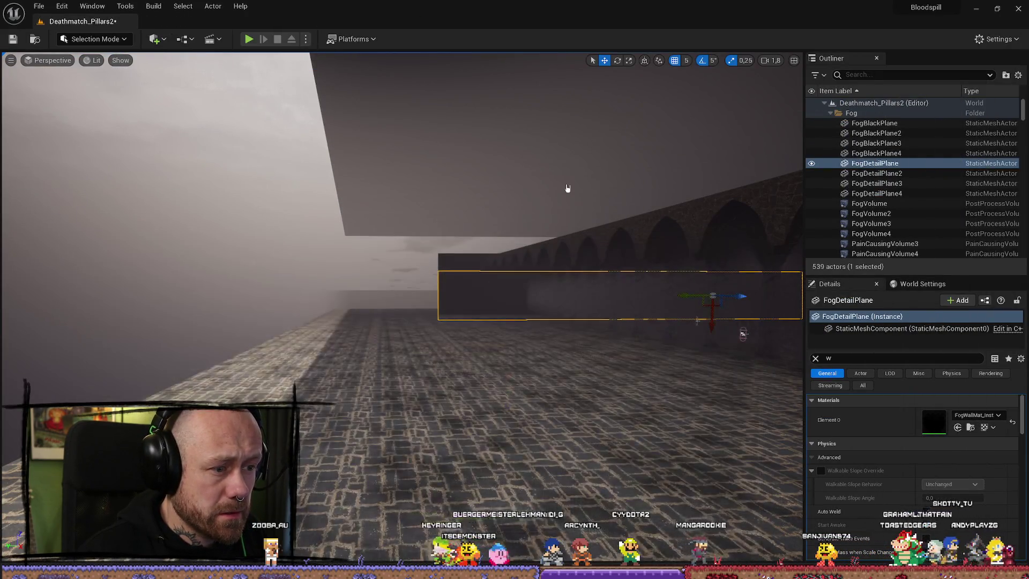
pyautogui.hotkey('ctrl', 'space')
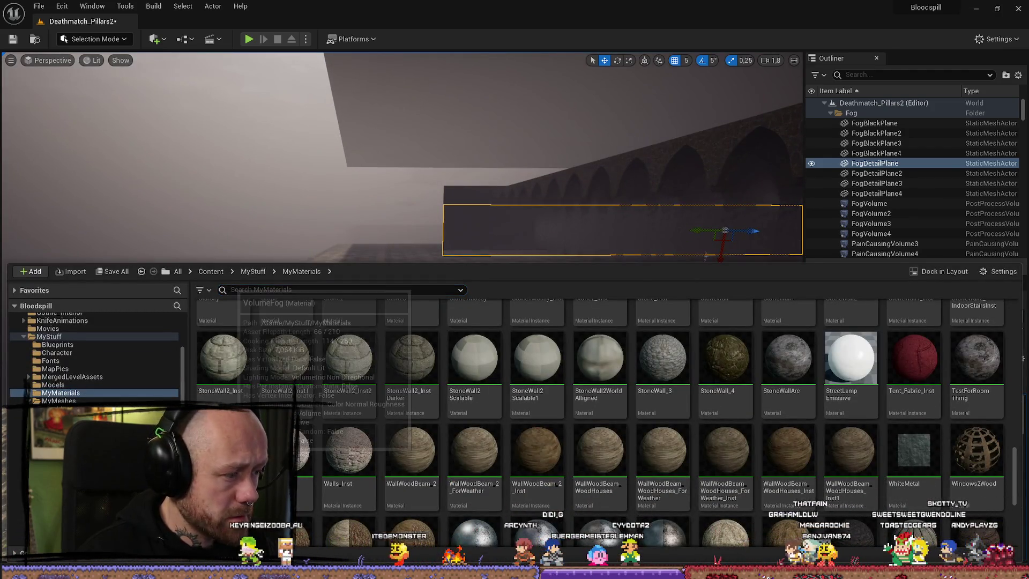
pyautogui.doubleClick(234, 451)
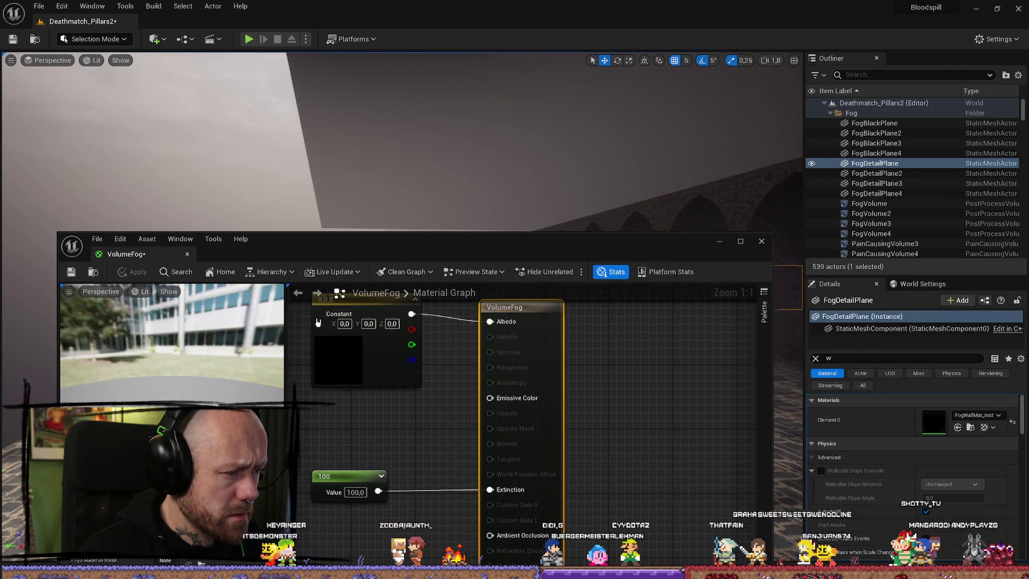
pyautogui.rightClick(318, 322)
pyautogui.moveTo(475, 167); pyautogui.dragTo(475, 182)
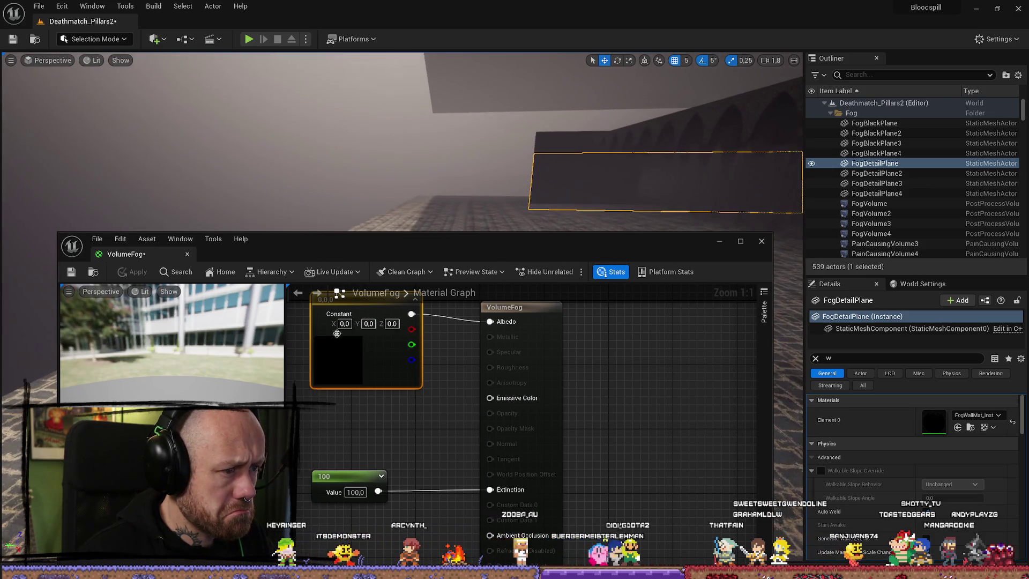
pyautogui.moveTo(681, 210)
pyautogui.mouseDown()
pyautogui.moveTo(678, 198)
pyautogui.moveTo(680, 210)
pyautogui.moveTo(576, 156)
pyautogui.mouseUp()
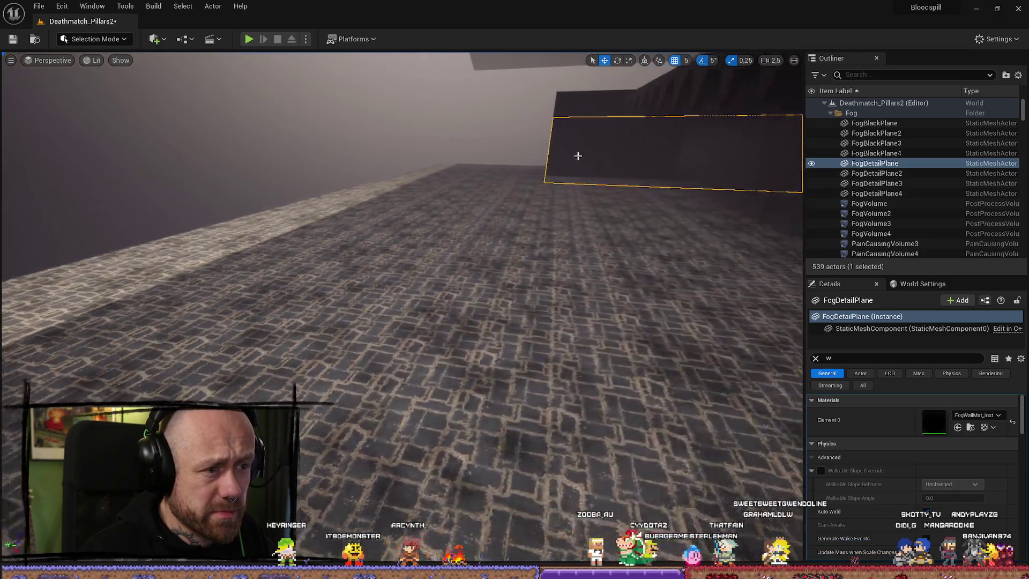
pyautogui.hotkey('ctrl', 'space')
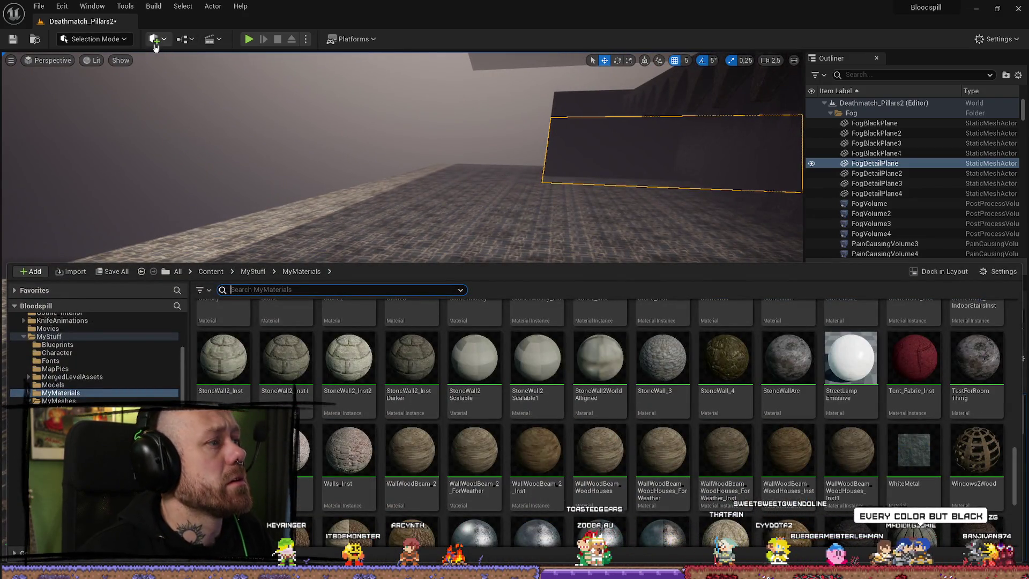
pyautogui.click(155, 40)
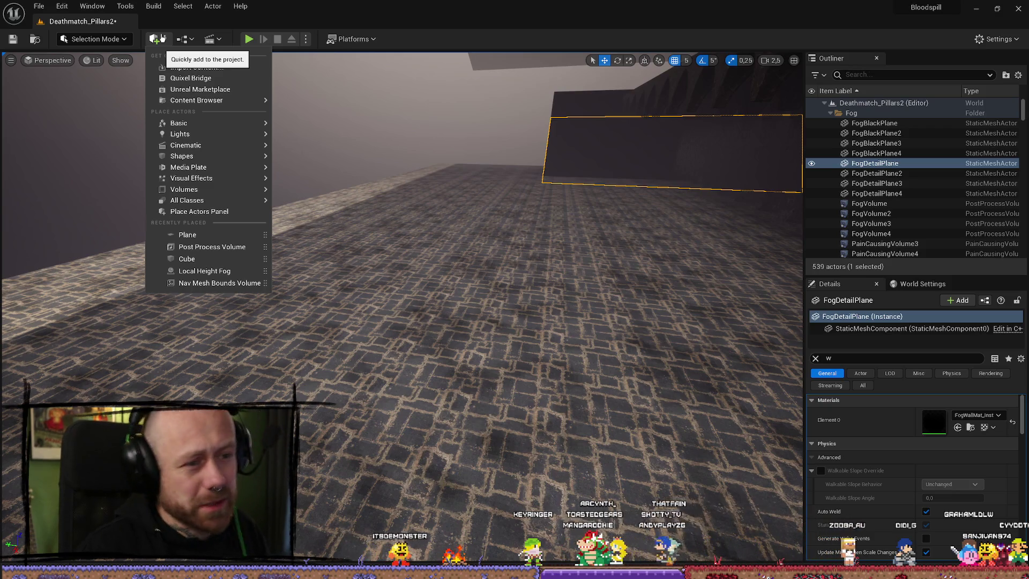
pyautogui.write('p')
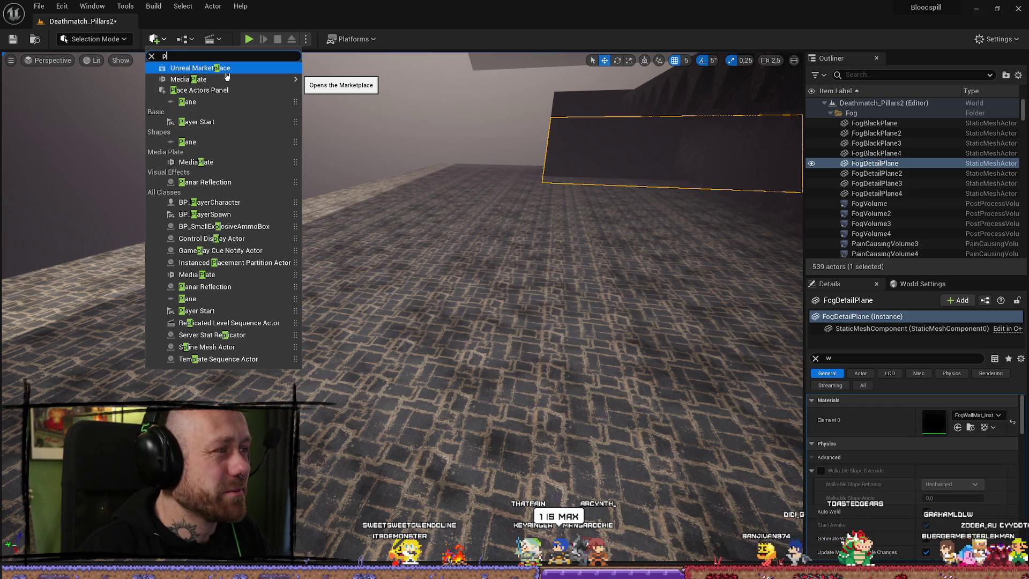
pyautogui.press('BackSpace')
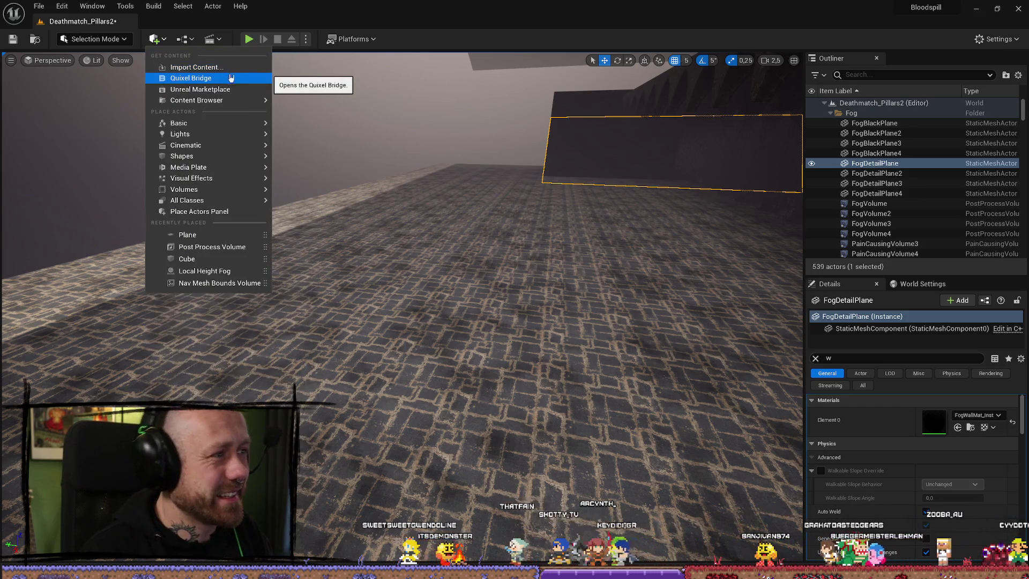
pyautogui.click(470, 148)
pyautogui.click(471, 148)
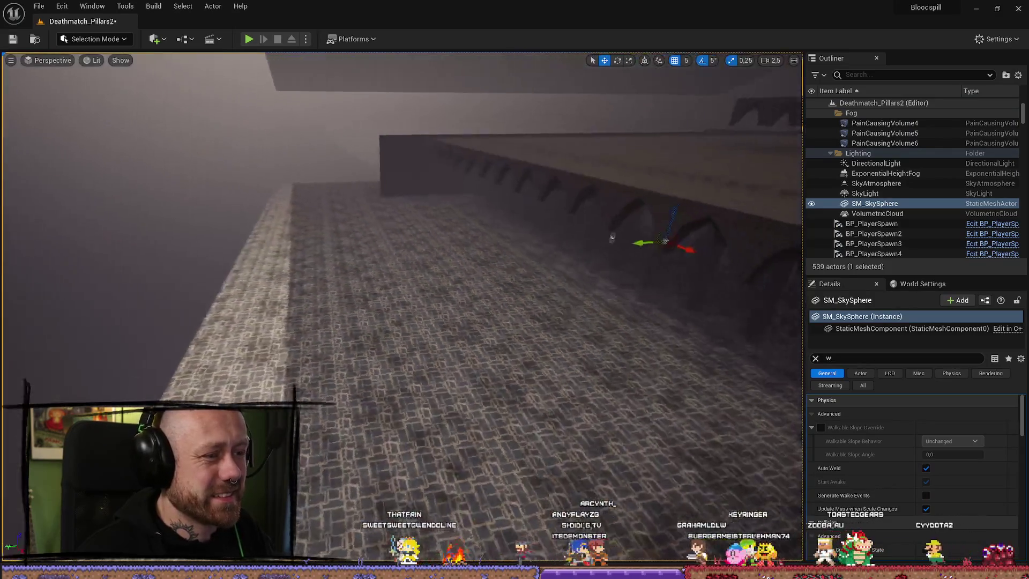
# Reopen VolumeFog, raise the Albedo constant's value to 1.0 (white), then minimize the editor
pyautogui.hotkey('ctrl', 'space')
pyautogui.press('Return')
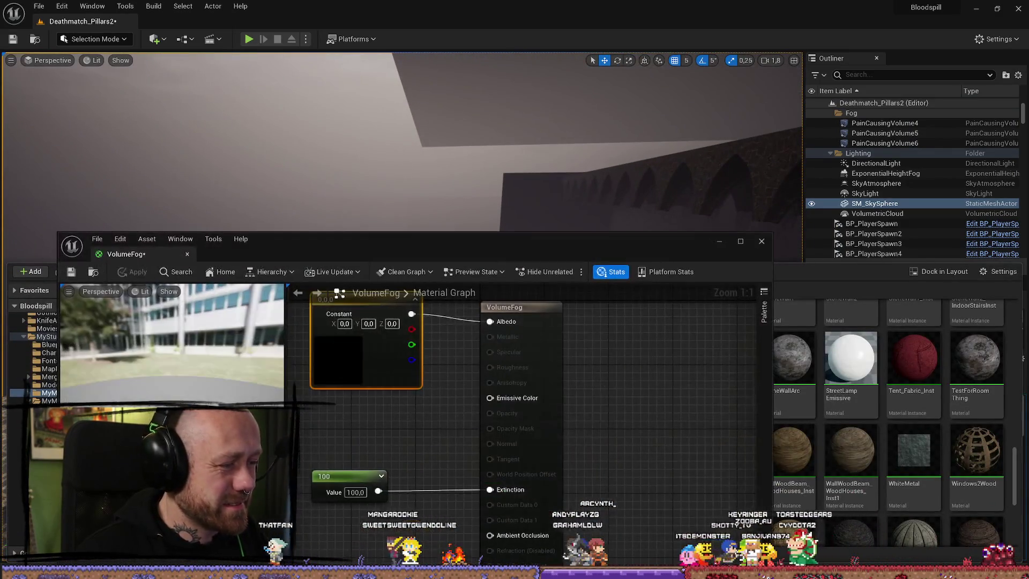
pyautogui.doubleClick(370, 370)
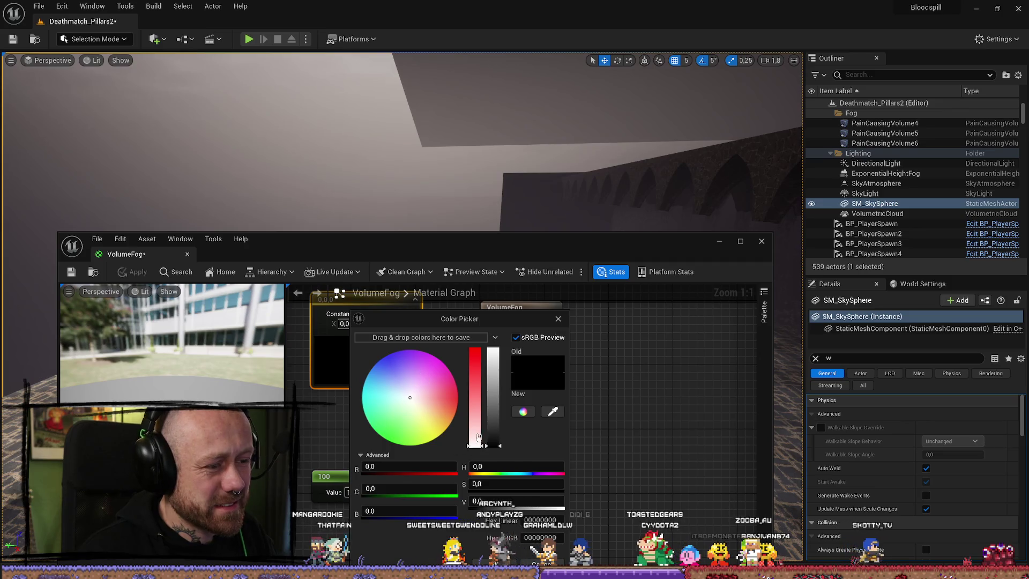
pyautogui.moveTo(494, 437); pyautogui.dragTo(497, 332)
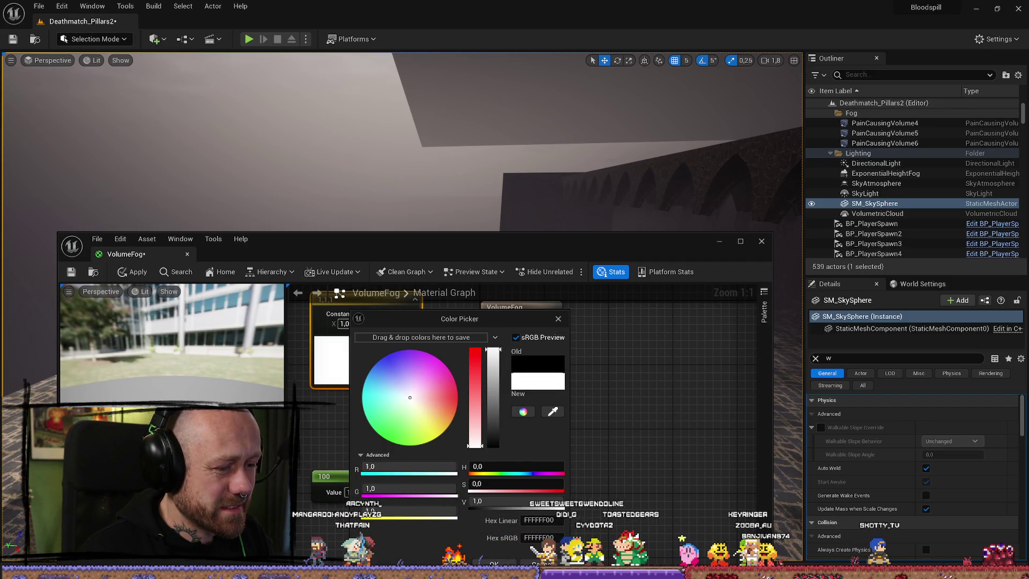
pyautogui.press('Return')
pyautogui.moveTo(432, 246); pyautogui.dragTo(445, 137)
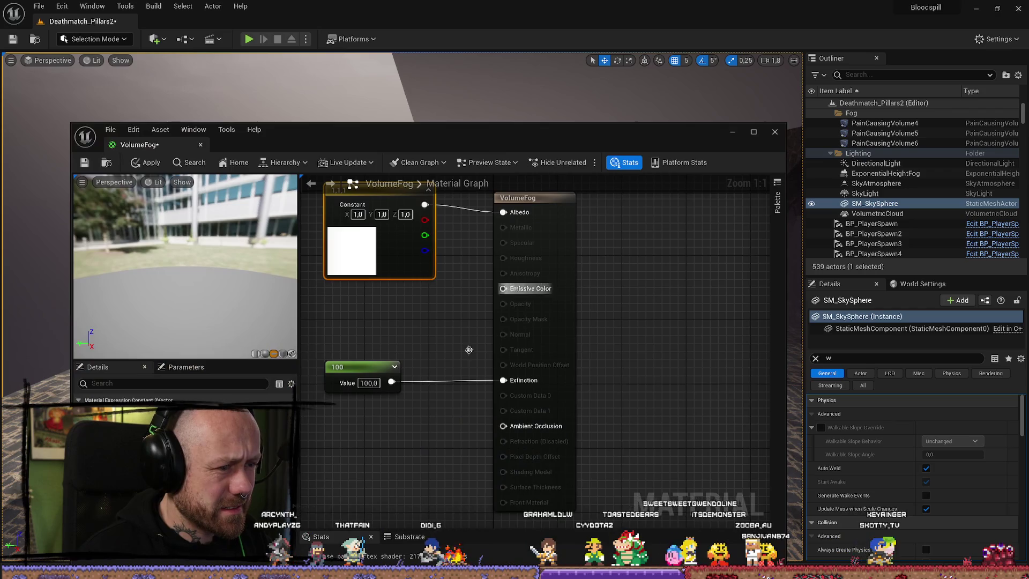
pyautogui.moveTo(236, 315); pyautogui.dragTo(257, 315)
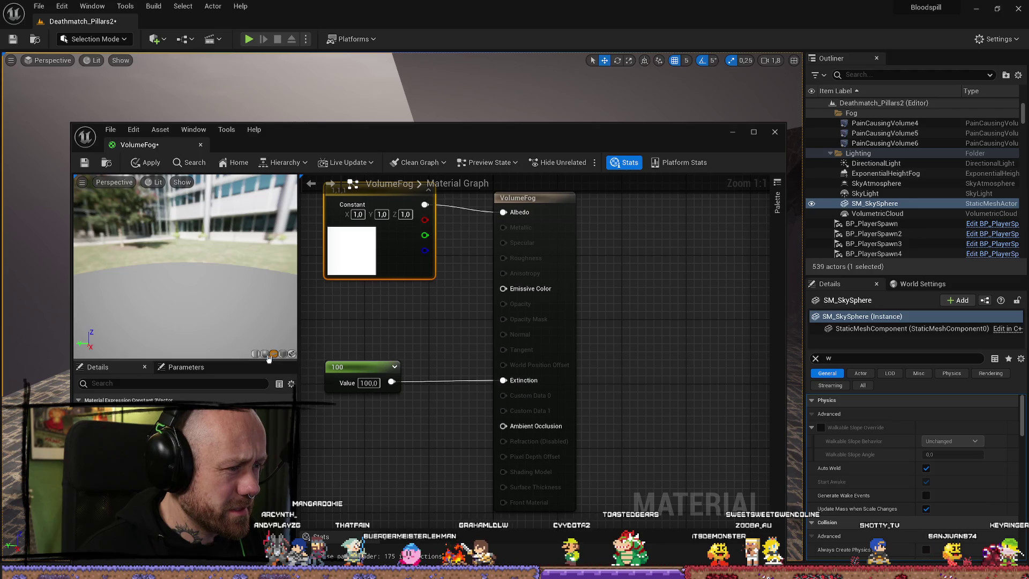
pyautogui.click(732, 132)
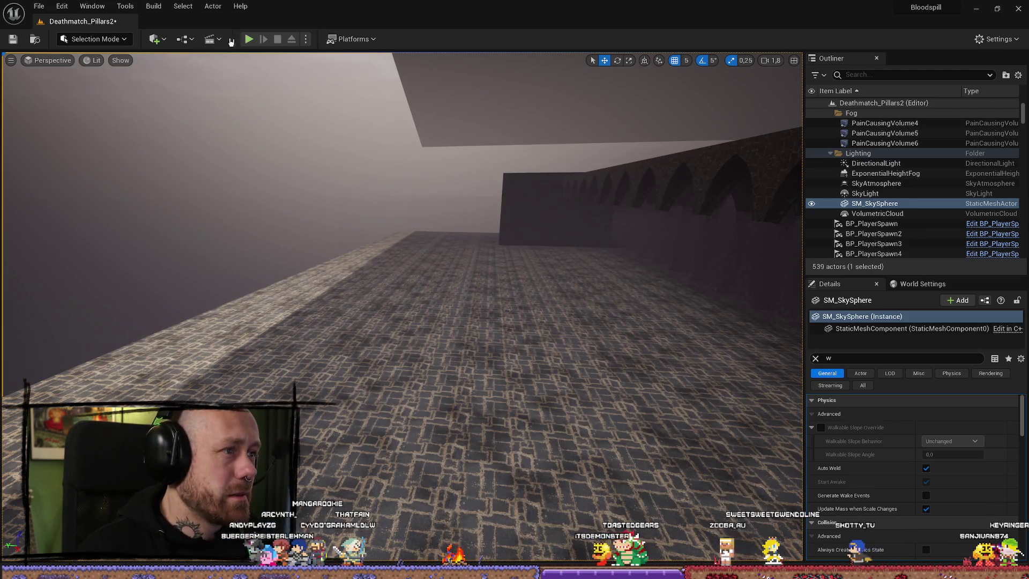
# Add a Plane actor to the hall from Quick Add
pyautogui.click(156, 40)
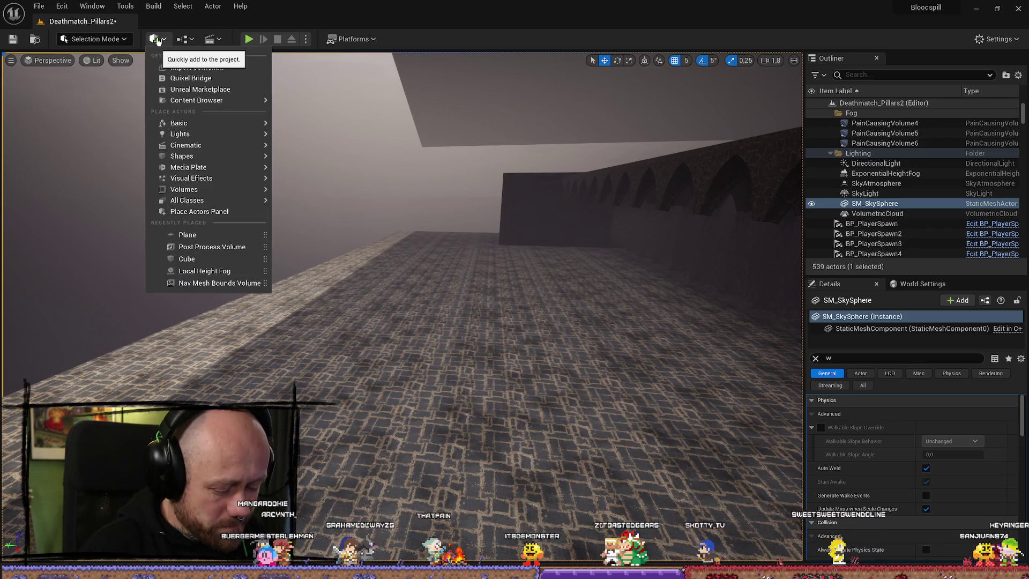
pyautogui.write('plane')
pyautogui.click(204, 68)
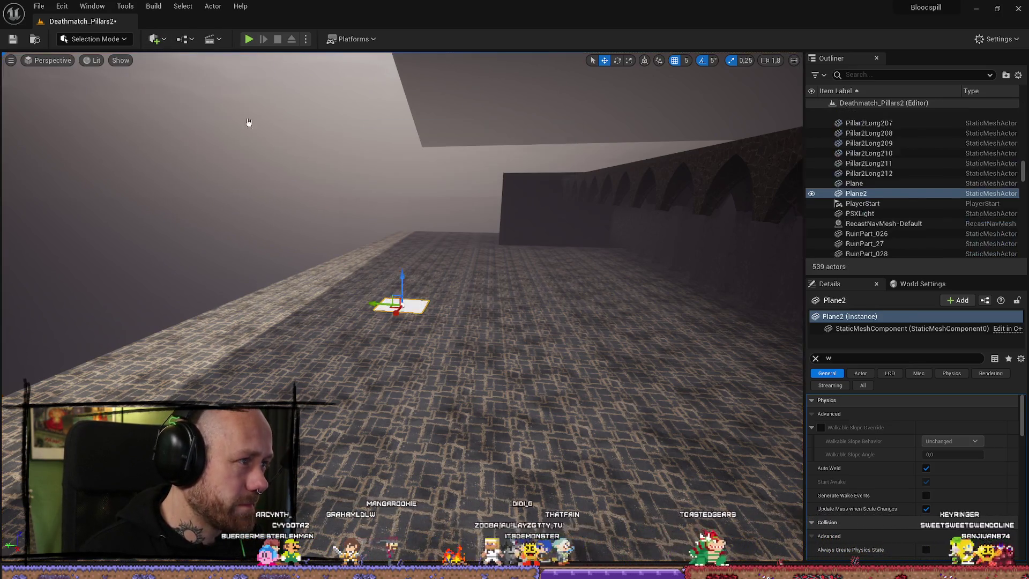
# Rotate the plane upright, turn it about 20 and 10 more degrees, and apply VolumeFog
pyautogui.press('e')
pyautogui.moveTo(403, 281); pyautogui.dragTo(403, 249)
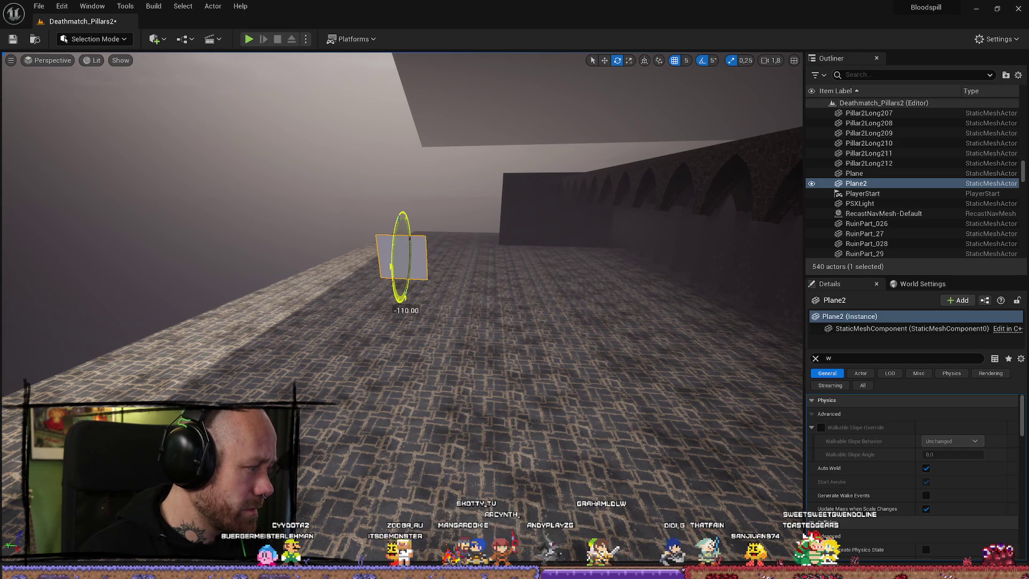
pyautogui.moveTo(395, 258)
pyautogui.mouseDown()
pyautogui.moveTo(402, 299)
pyautogui.moveTo(375, 225)
pyautogui.moveTo(349, 193)
pyautogui.moveTo(354, 236)
pyautogui.mouseUp()
pyautogui.press('w')
pyautogui.press('e')
pyautogui.moveTo(536, 223)
pyautogui.mouseDown()
pyautogui.moveTo(518, 214)
pyautogui.moveTo(517, 196)
pyautogui.moveTo(498, 195)
pyautogui.mouseUp()
pyautogui.hotkey('ctrl', 'space')
pyautogui.moveTo(224, 450)
pyautogui.mouseDown()
pyautogui.moveTo(231, 292)
pyautogui.moveTo(298, 247)
pyautogui.mouseUp()
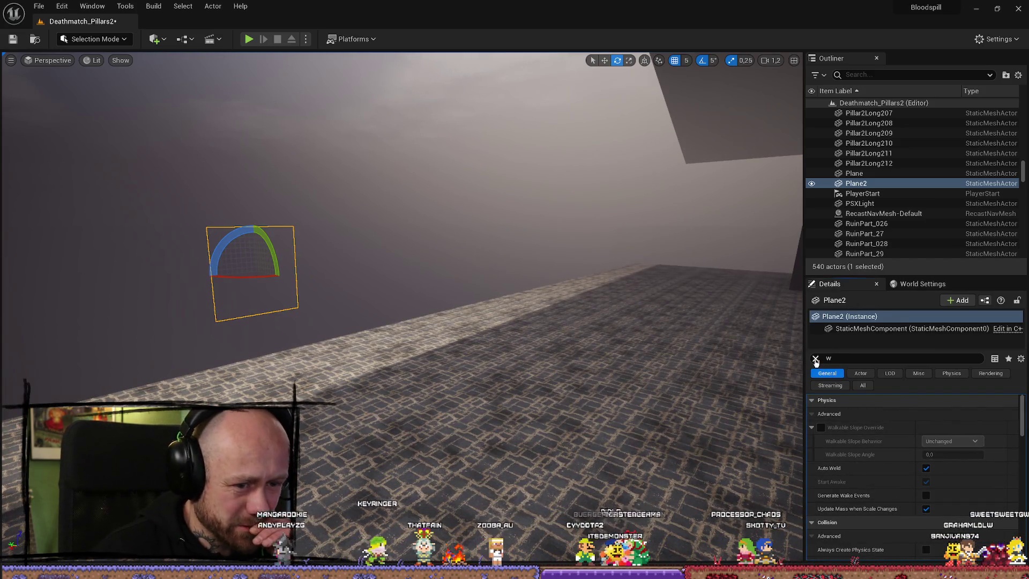
# Clear the plane's Details search filter and reopen VolumeFog from the Content Drawer
pyautogui.click(815, 358)
pyautogui.scroll(-1, 858, 482)
pyautogui.hotkey('ctrl', 'space')
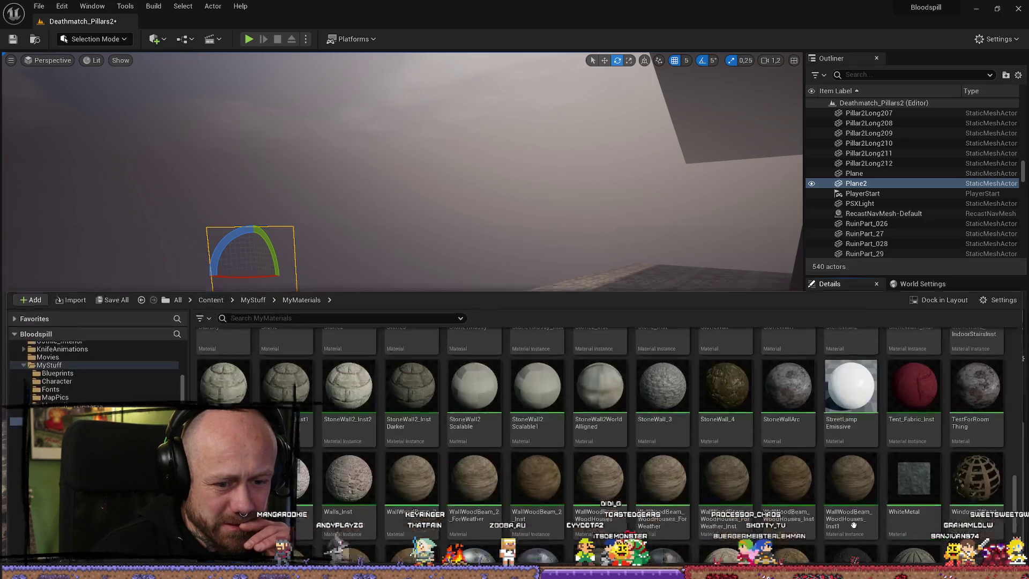
pyautogui.doubleClick(286, 450)
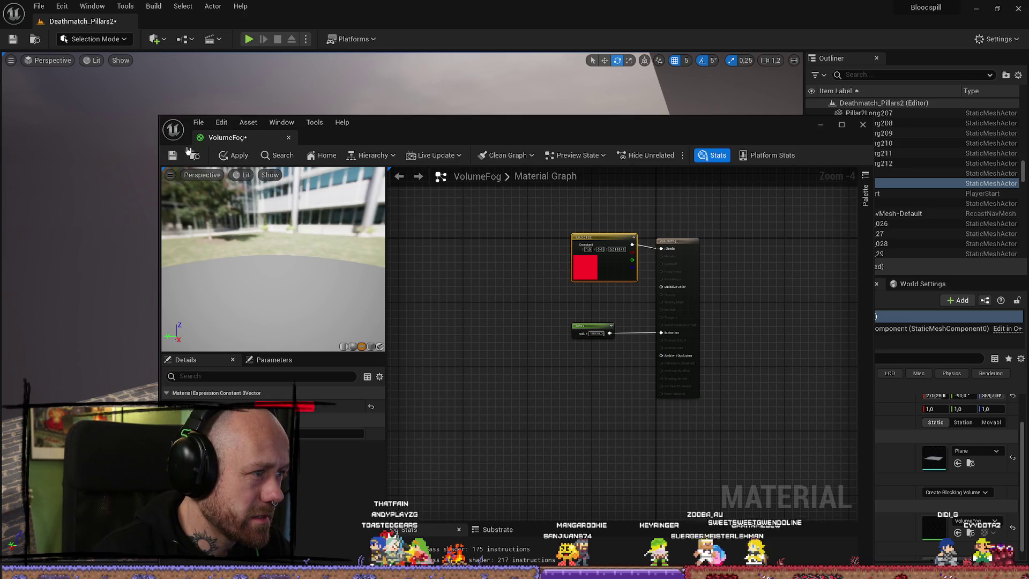
# Save the red-albedo VolumeFog material and select its output node to inspect its settings
pyautogui.hotkey('ctrl', 's')
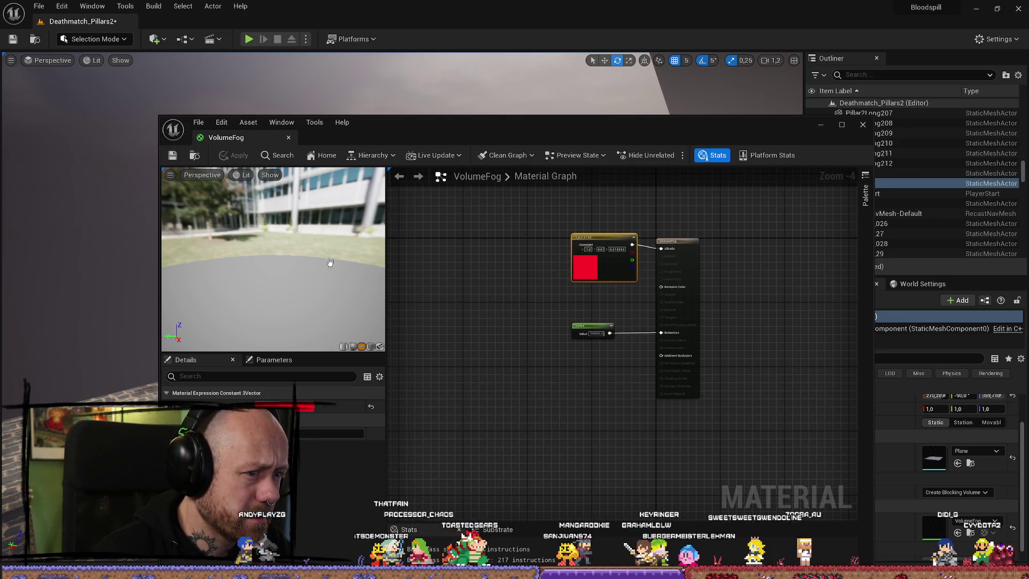
pyautogui.moveTo(436, 125)
pyautogui.mouseDown()
pyautogui.moveTo(507, 168)
pyautogui.moveTo(426, 164)
pyautogui.moveTo(414, 149)
pyautogui.mouseUp()
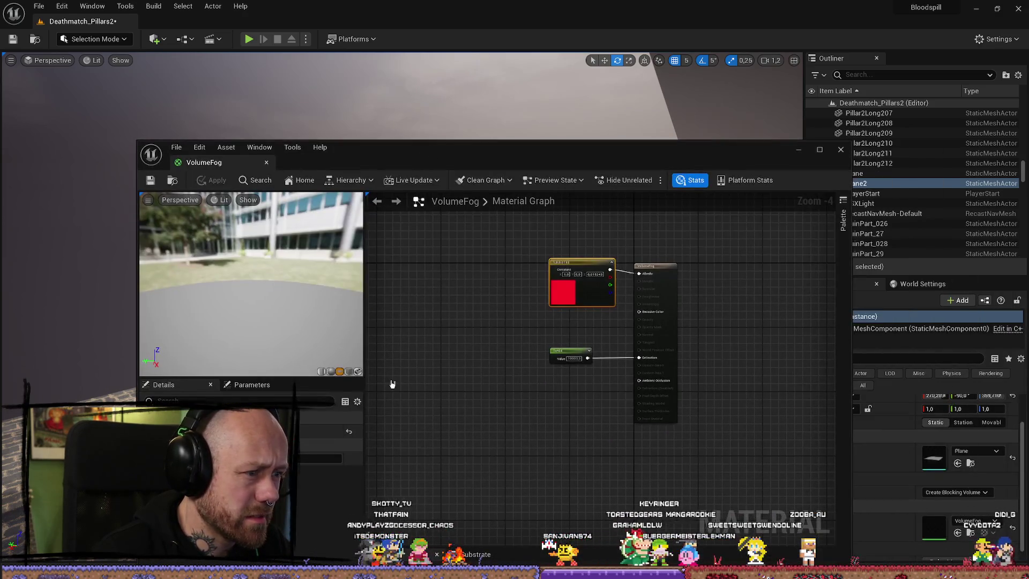
pyautogui.click(655, 300)
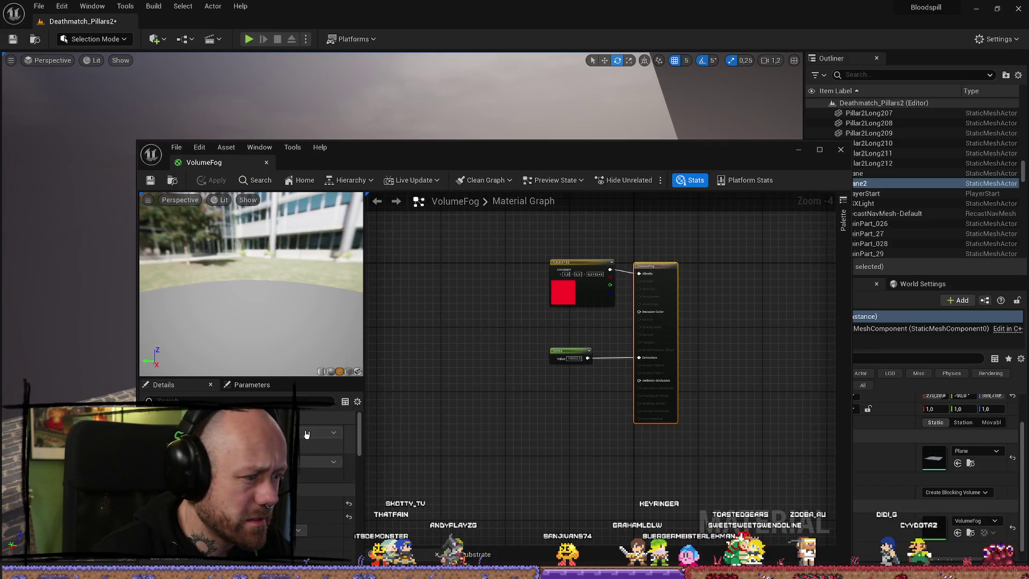
pyautogui.scroll(2, 353, 482)
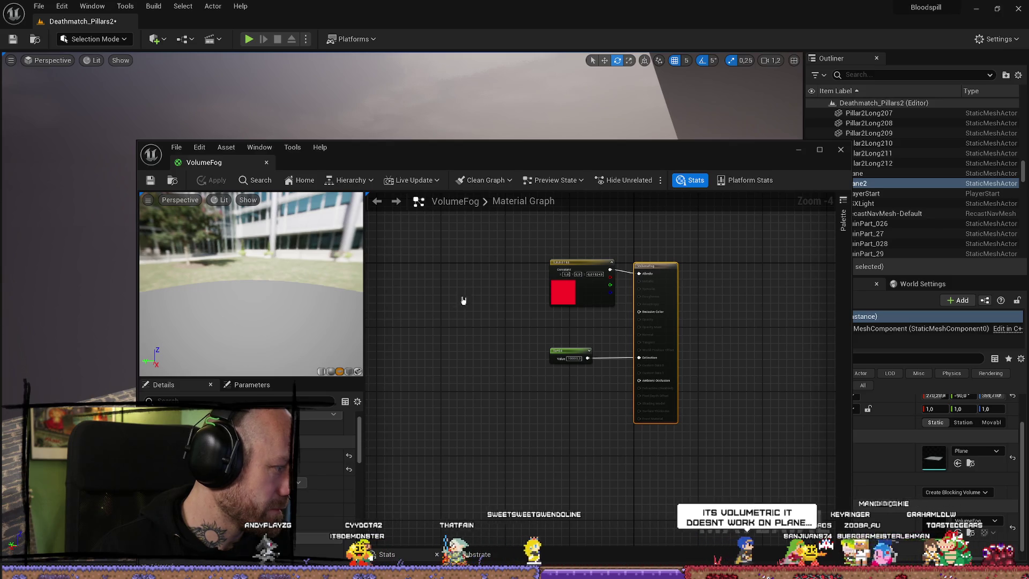
# Minimize, reopen, and then close the VolumeFog material editor
pyautogui.click(799, 150)
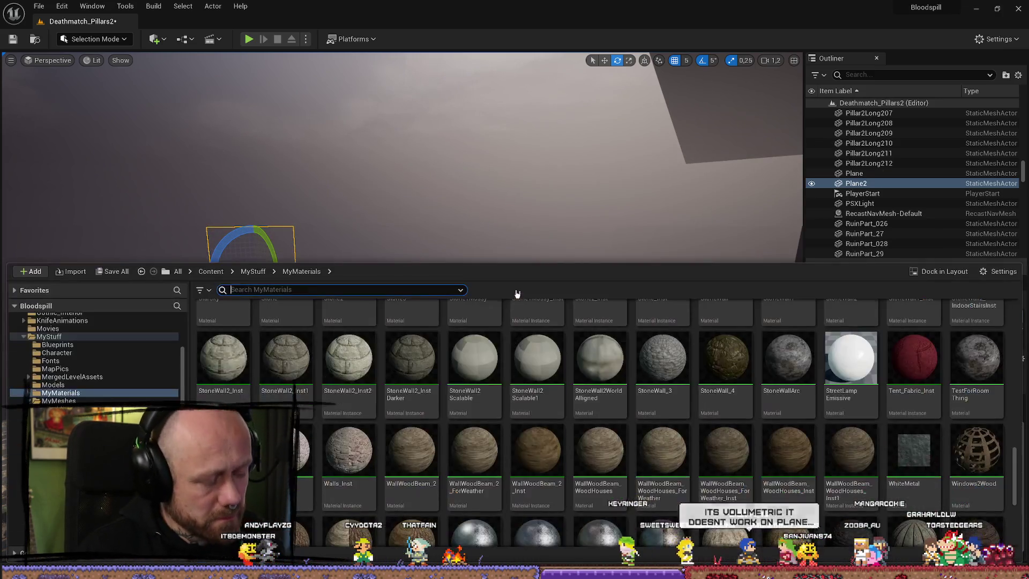
pyautogui.hotkey('ctrl', 'space')
pyautogui.doubleClick(287, 450)
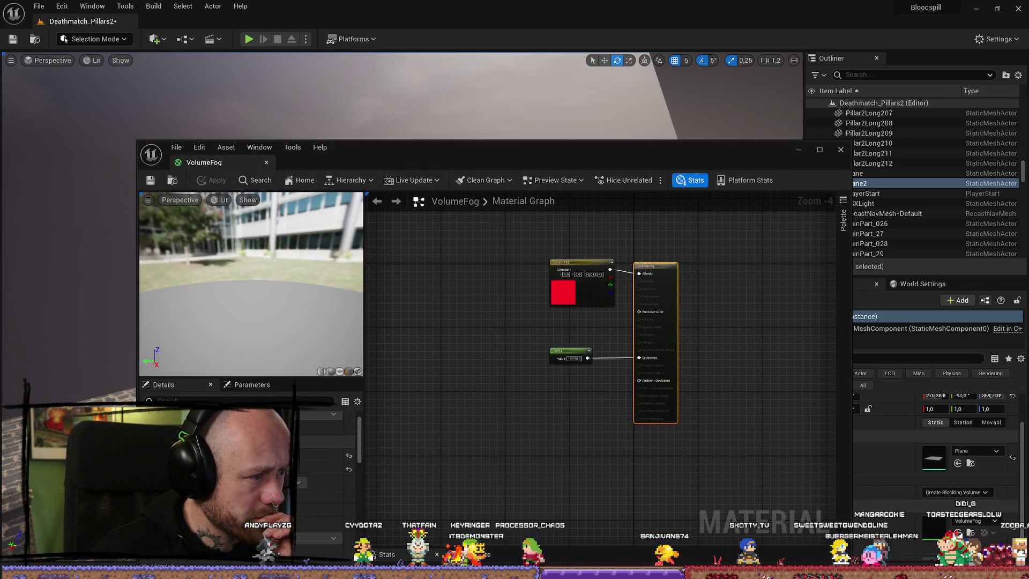
pyautogui.moveTo(309, 303); pyautogui.dragTo(292, 274)
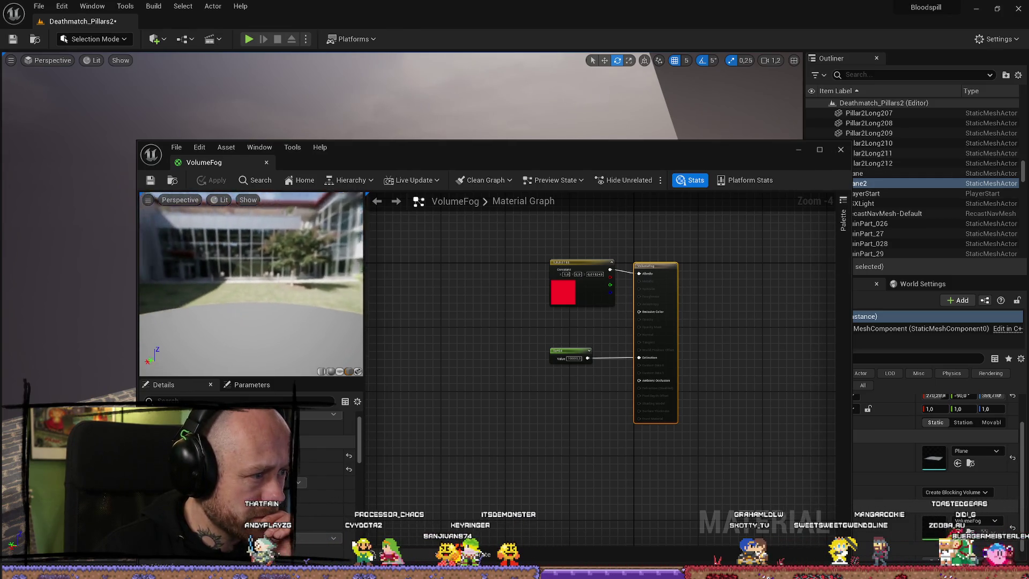
pyautogui.click(838, 150)
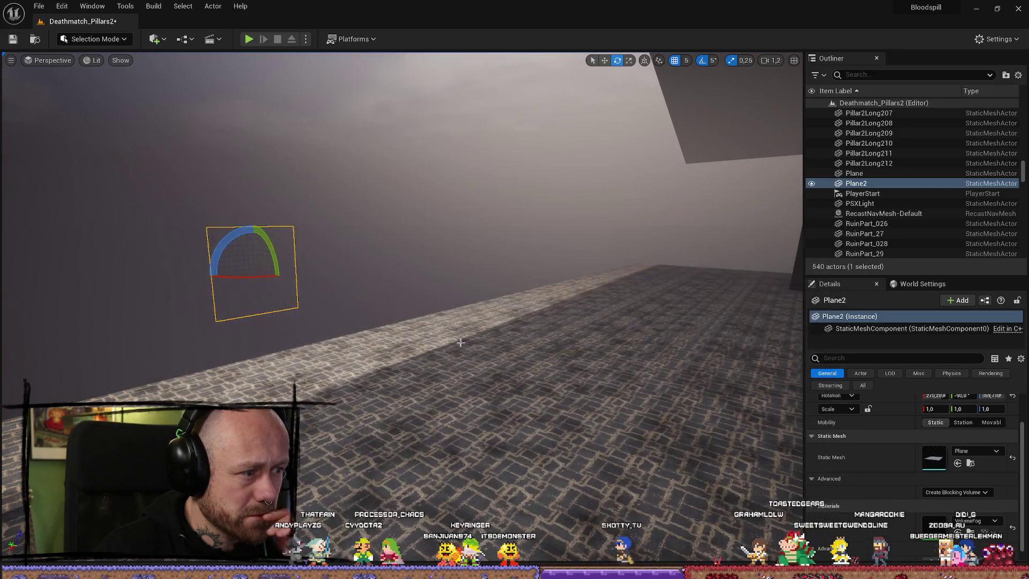
# Reselect the test plane Plane2 and delete it from the level
pyautogui.click(295, 280)
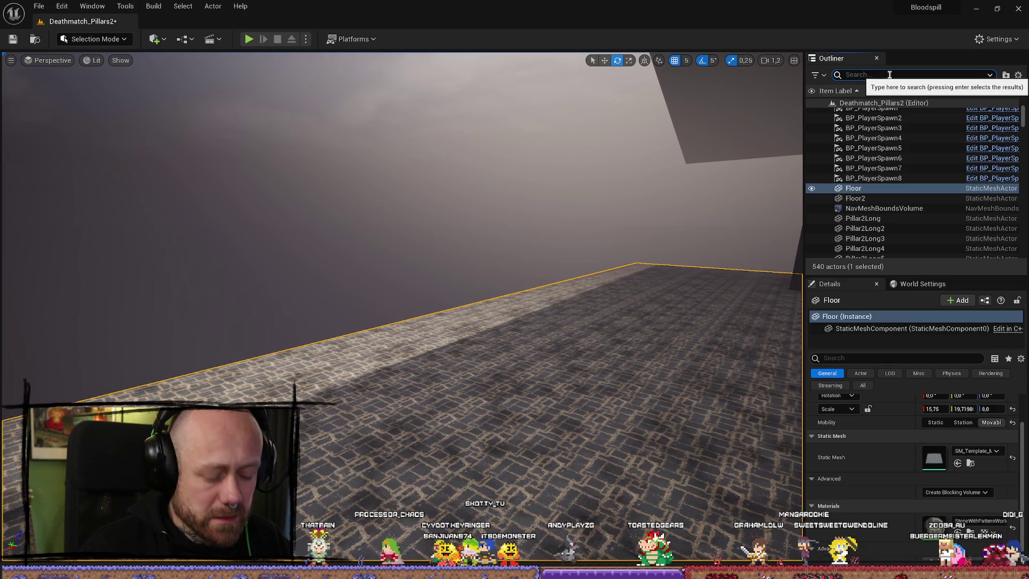
pyautogui.hotkey('ctrl', 'z')
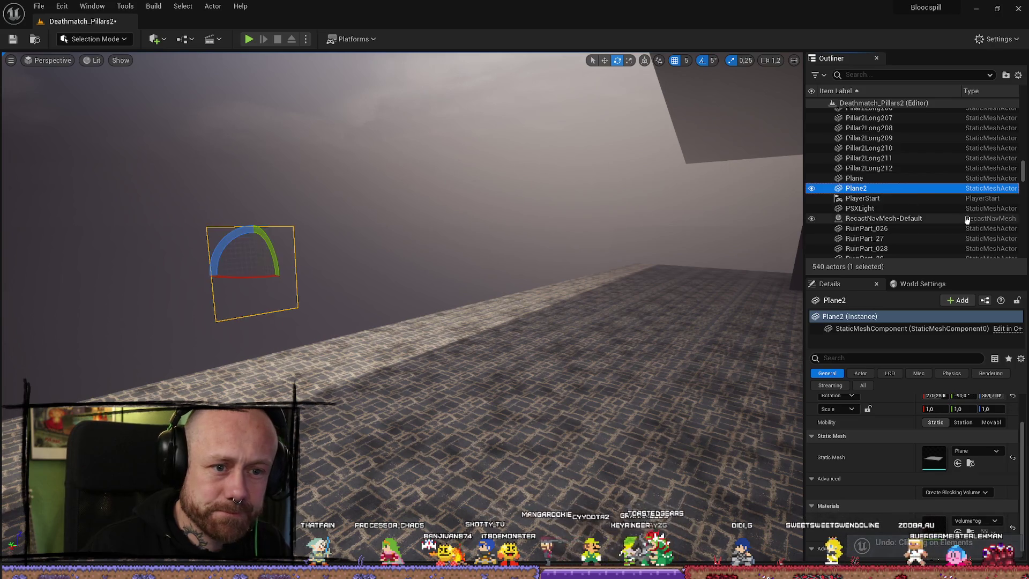
pyautogui.press('Delete')
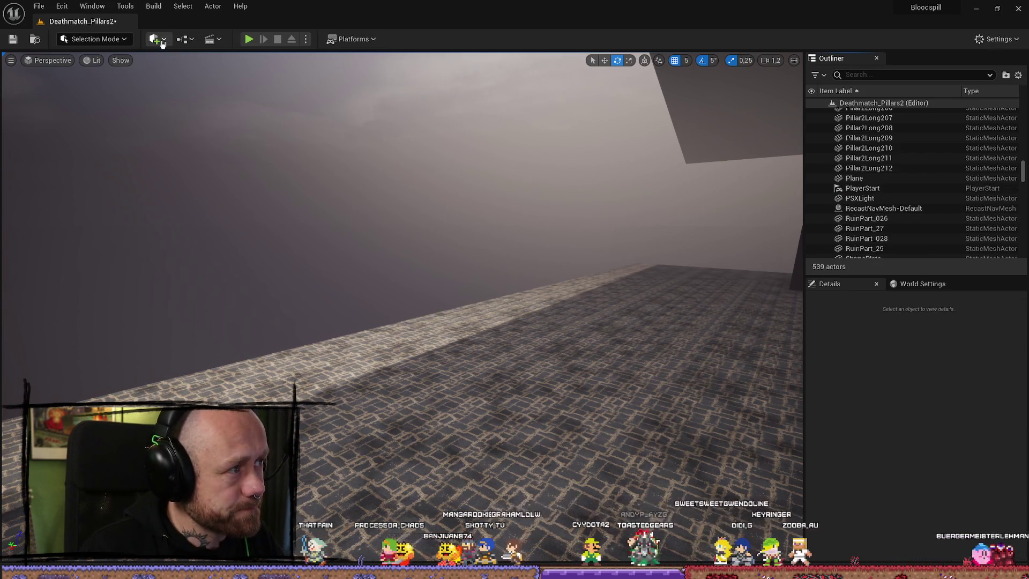
# Place a Cube on the hall floor from Quick Add
pyautogui.click(163, 43)
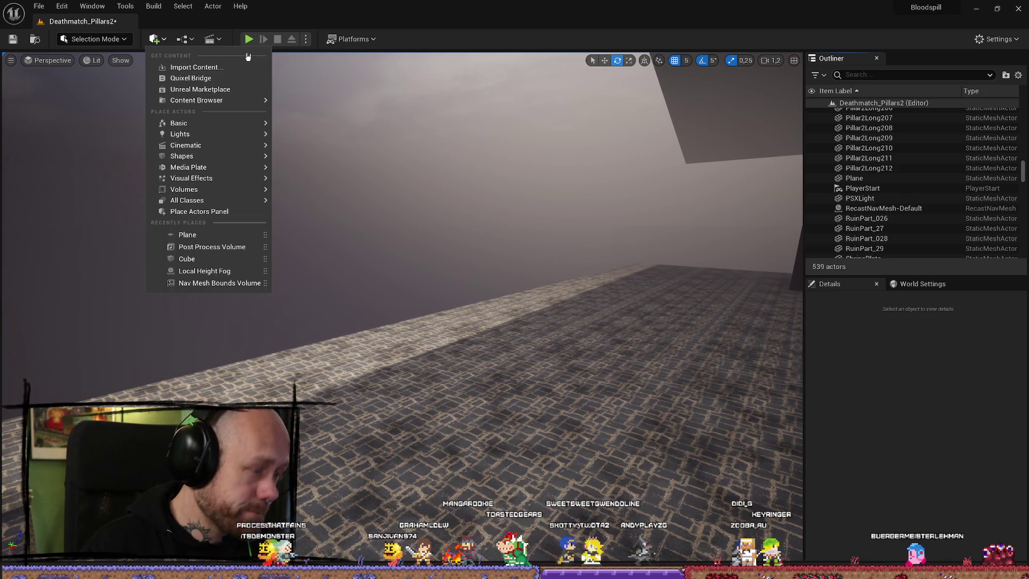
pyautogui.write('cube')
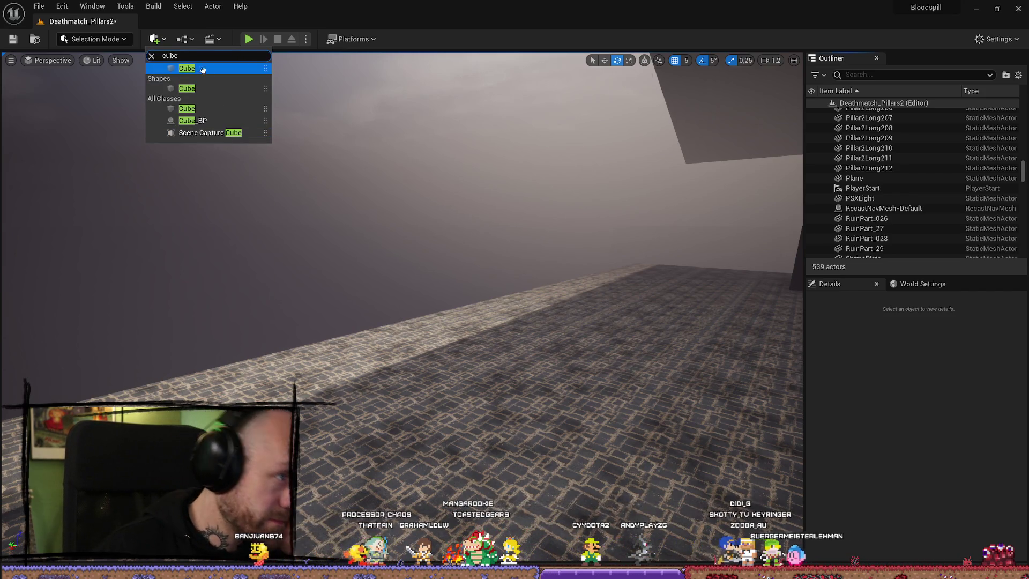
pyautogui.moveTo(202, 70)
pyautogui.mouseDown()
pyautogui.moveTo(437, 305)
pyautogui.moveTo(480, 429)
pyautogui.mouseUp()
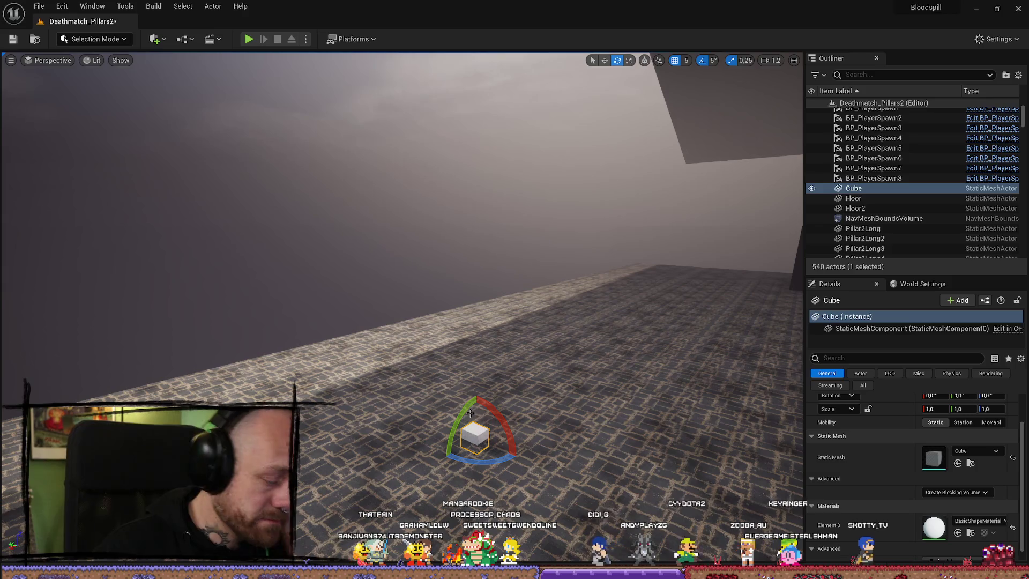
# Frame the Cube and apply the VolumeFog material to it
pyautogui.hotkey('ctrl', 'space')
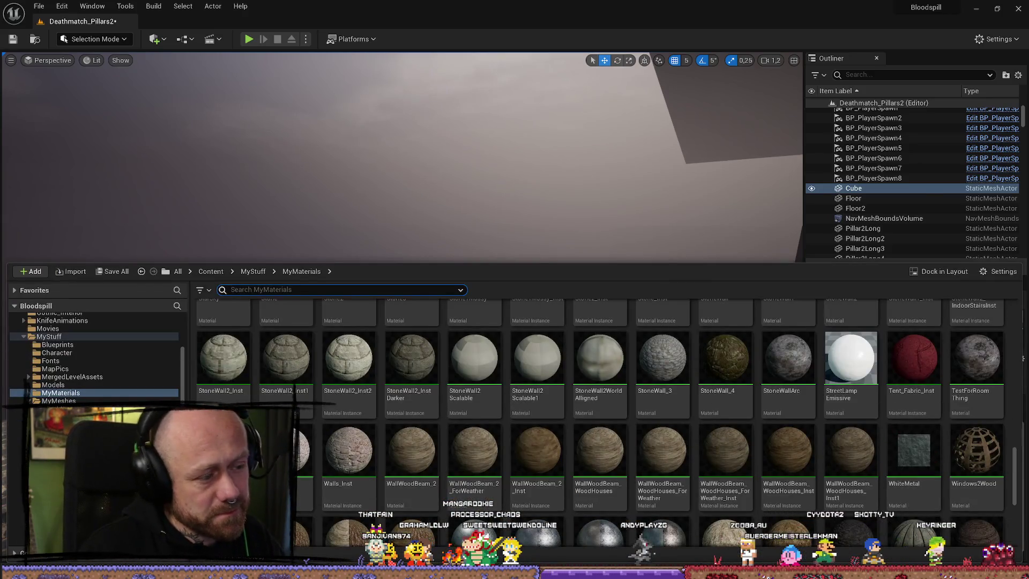
pyautogui.moveTo(300, 453)
pyautogui.mouseDown()
pyautogui.moveTo(317, 348)
pyautogui.moveTo(594, 230)
pyautogui.moveTo(290, 474)
pyautogui.mouseUp()
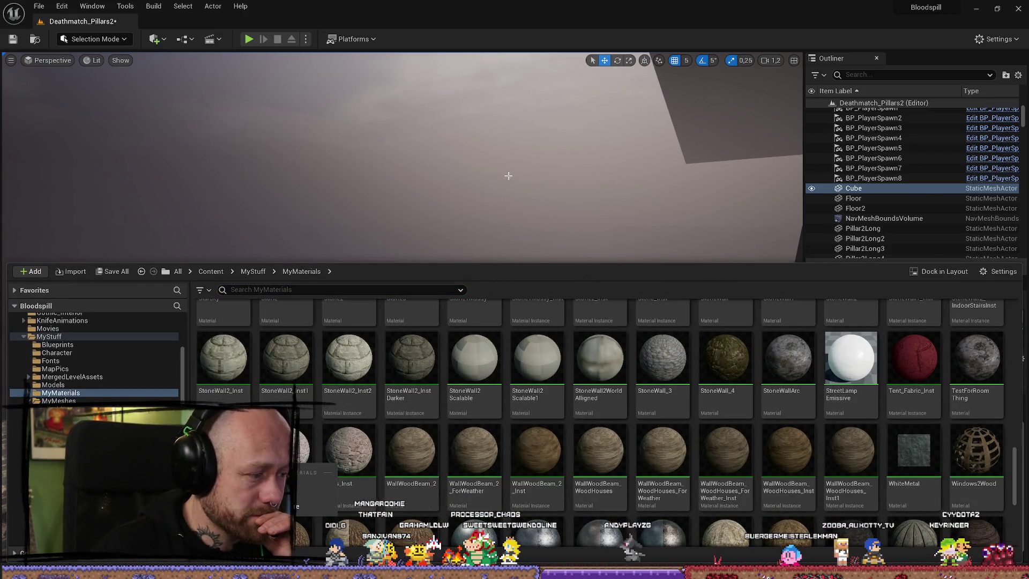
pyautogui.moveTo(509, 176); pyautogui.dragTo(499, 209)
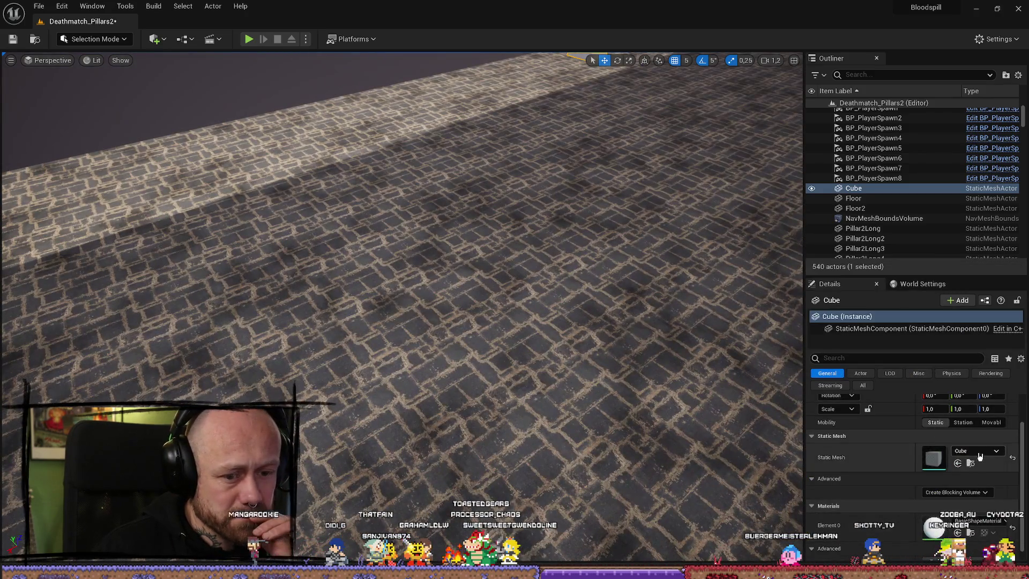
pyautogui.press('f')
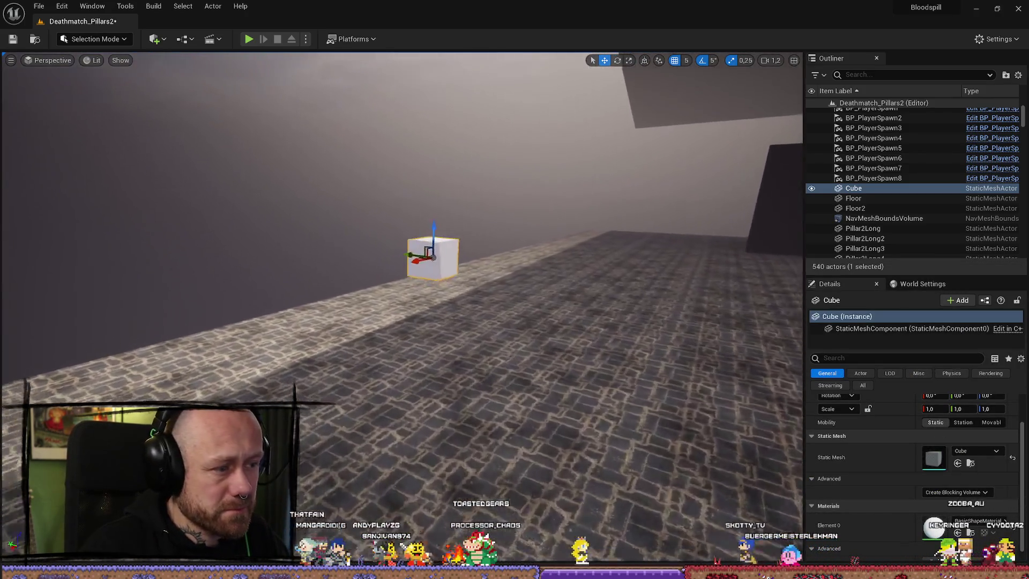
pyautogui.hotkey('ctrl', 'space')
pyautogui.moveTo(300, 453)
pyautogui.mouseDown()
pyautogui.moveTo(462, 242)
pyautogui.moveTo(451, 235)
pyautogui.mouseUp()
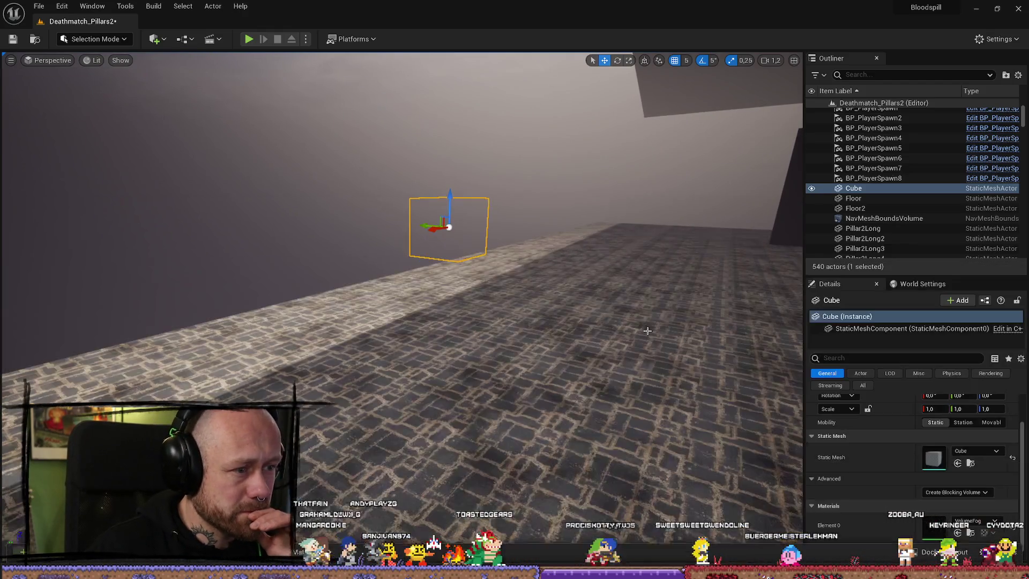
# Scale the Cube up uniformly to 5.0
pyautogui.press('e')
pyautogui.moveTo(535, 282); pyautogui.dragTo(551, 272)
pyautogui.moveTo(415, 187)
pyautogui.mouseDown()
pyautogui.moveTo(410, 210)
pyautogui.moveTo(413, 118)
pyautogui.moveTo(408, 161)
pyautogui.mouseUp()
pyautogui.moveTo(549, 262); pyautogui.dragTo(558, 263)
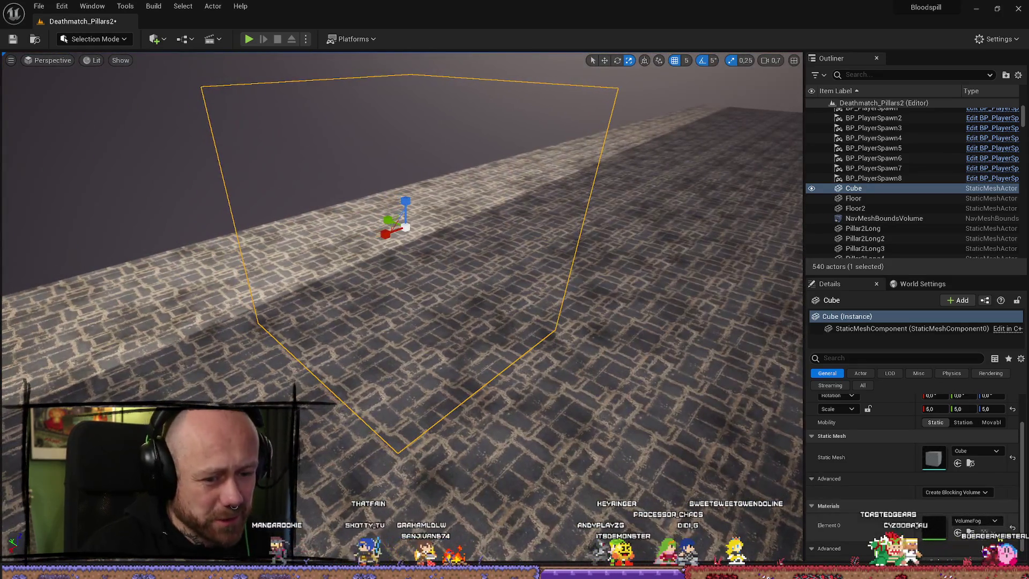
pyautogui.click(971, 534)
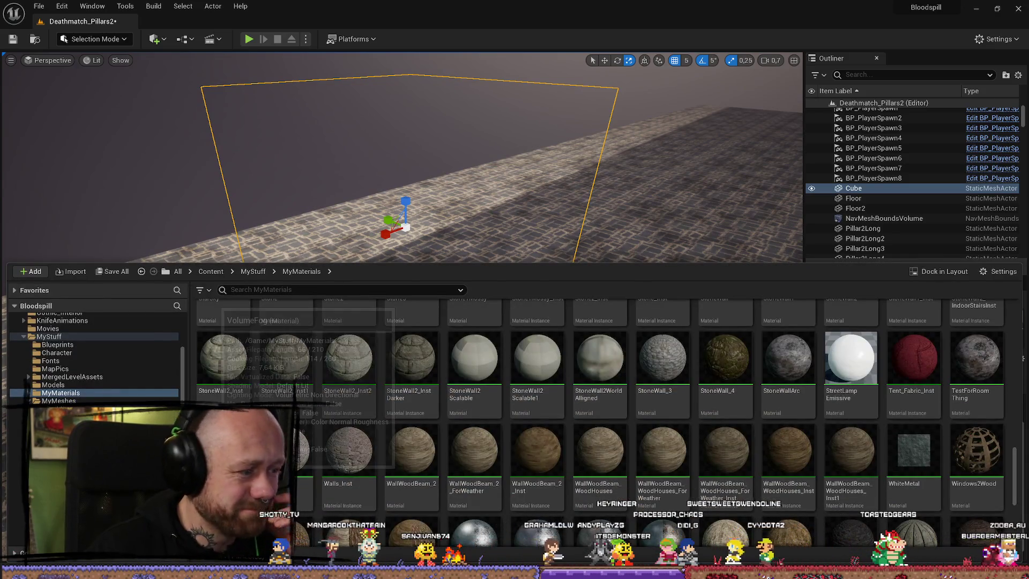
# Recolour VolumeFog's Albedo constant from red to pale cream (0.942, 0.816, 0.706) and apply the material change
pyautogui.doubleClick(286, 453)
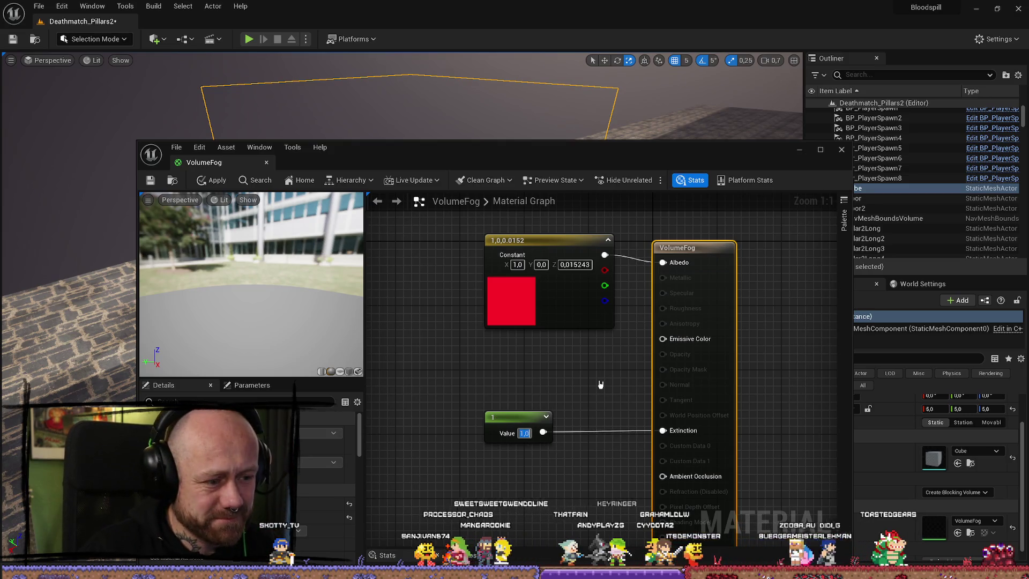
pyautogui.click(512, 317)
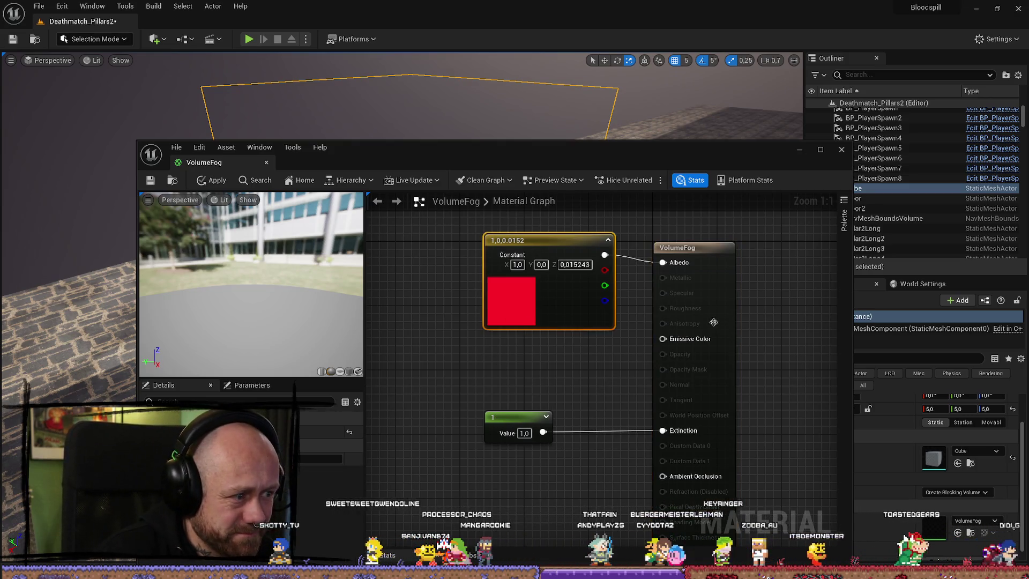
pyautogui.doubleClick(512, 317)
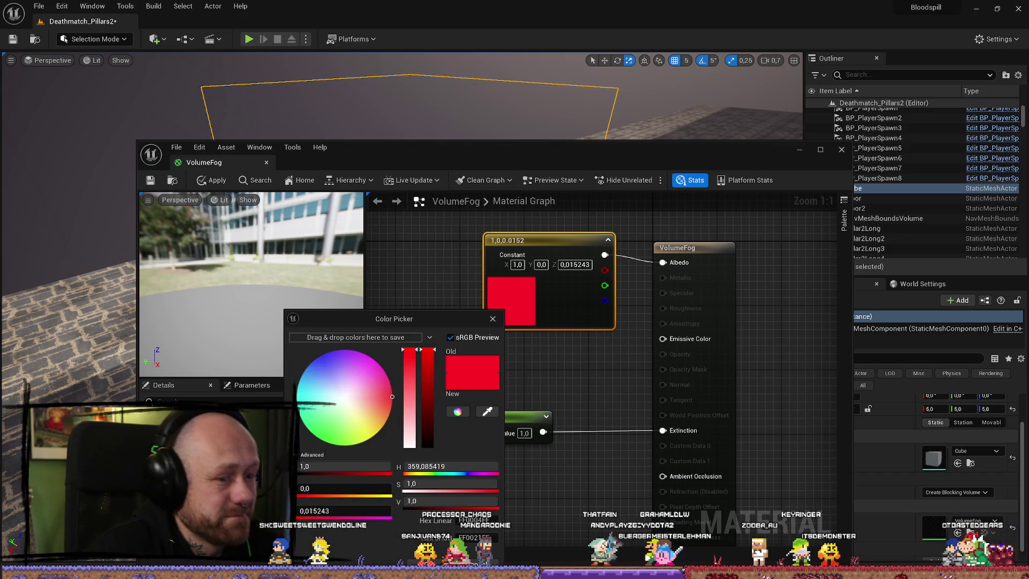
pyautogui.moveTo(428, 370); pyautogui.dragTo(441, 455)
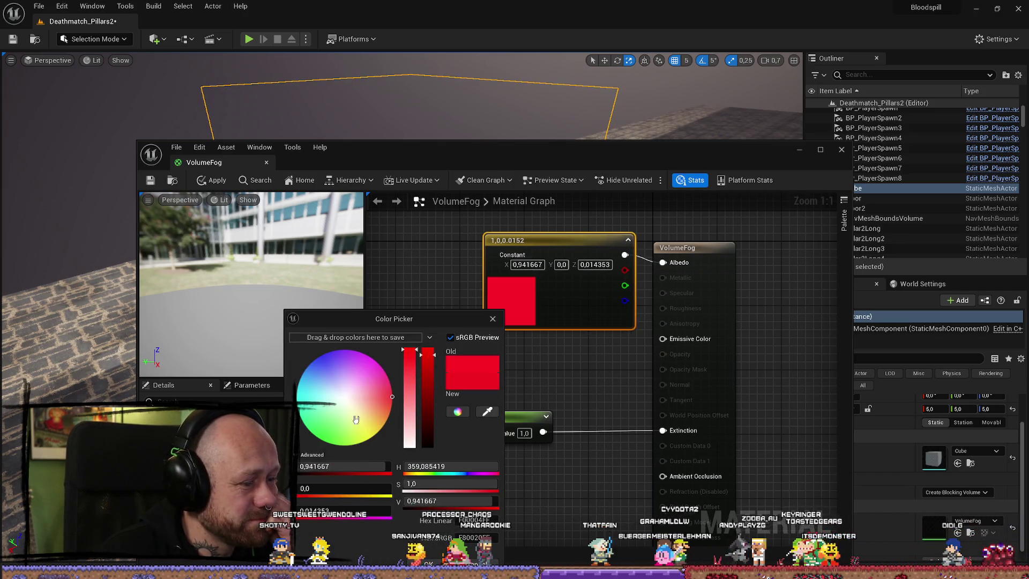
pyautogui.moveTo(356, 417); pyautogui.dragTo(341, 391)
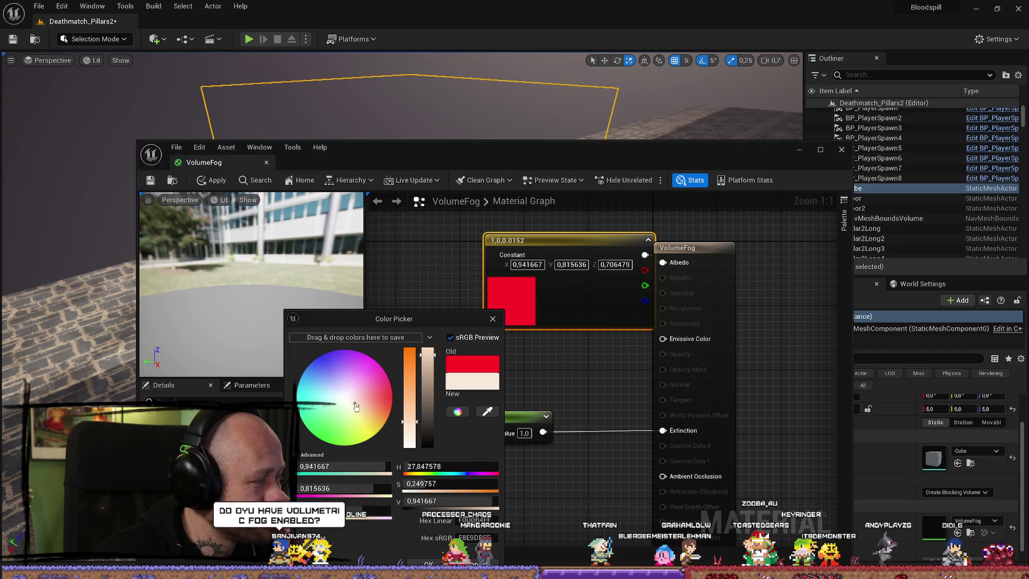
pyautogui.click(493, 319)
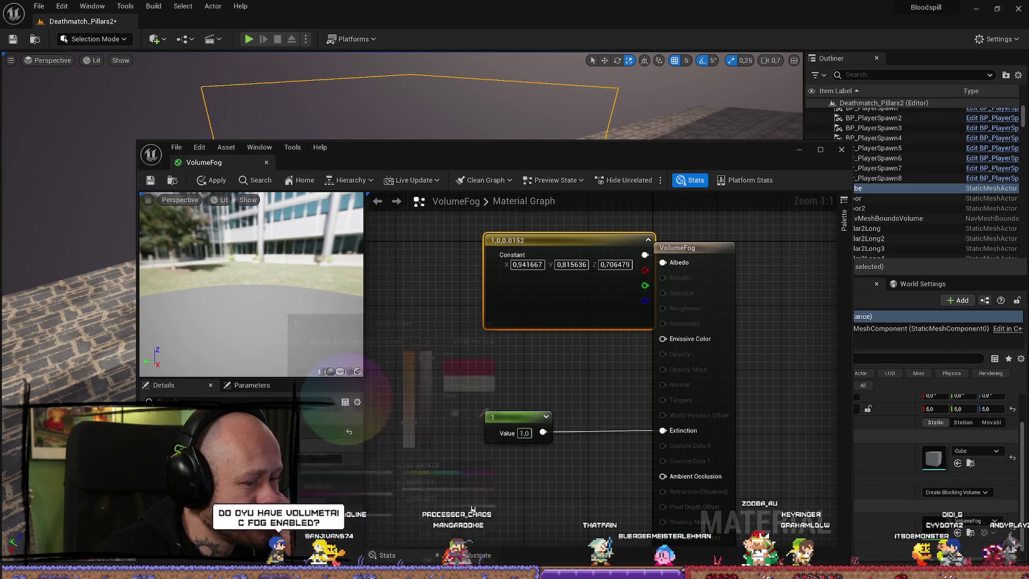
pyautogui.moveTo(543, 240); pyautogui.dragTo(463, 241)
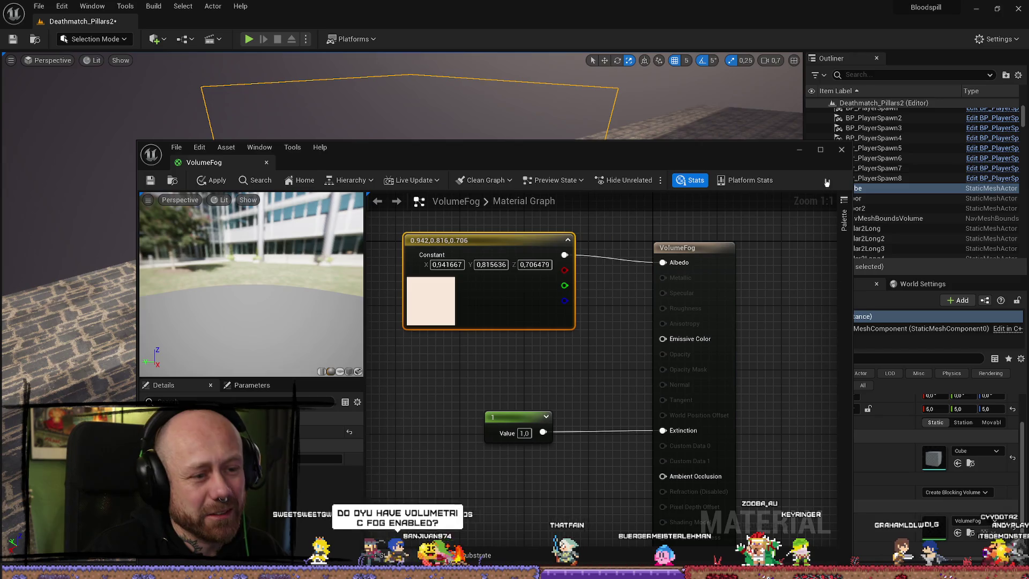
pyautogui.click(841, 150)
pyautogui.click(534, 316)
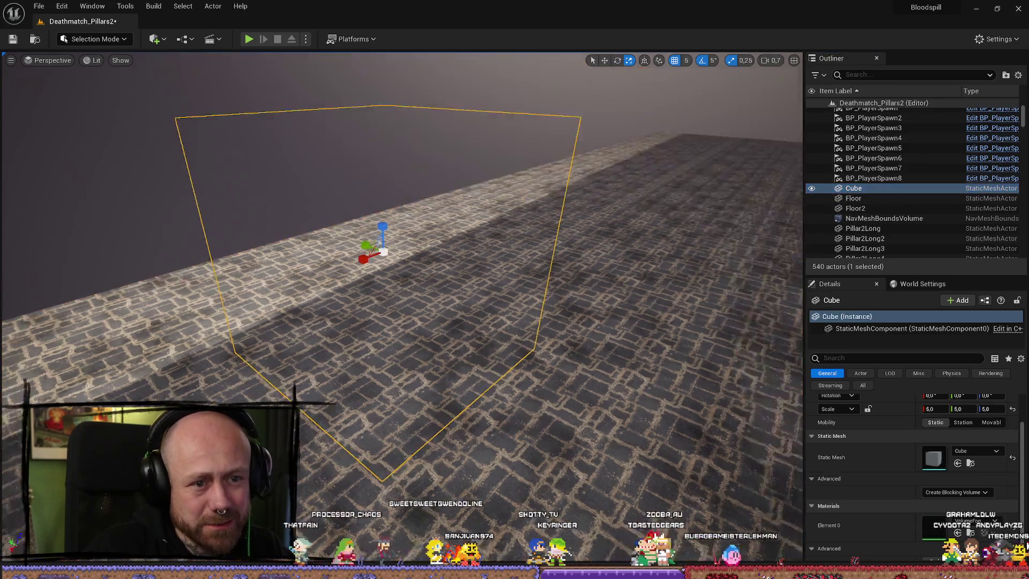
# Delete the fog Cube and look over the stone floor of the pillar hall
pyautogui.press('Delete')
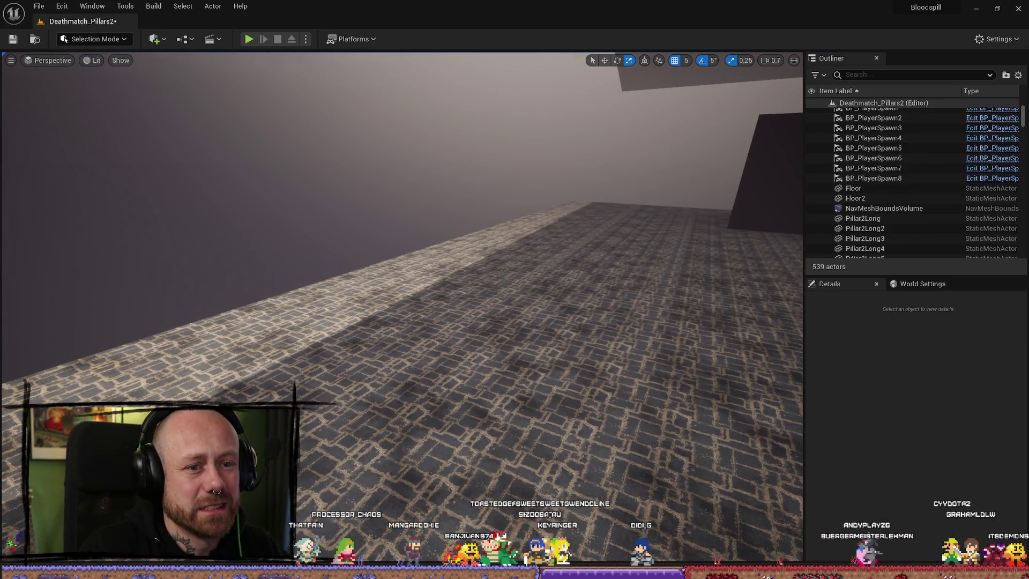
pyautogui.scroll(2, 402, 268)
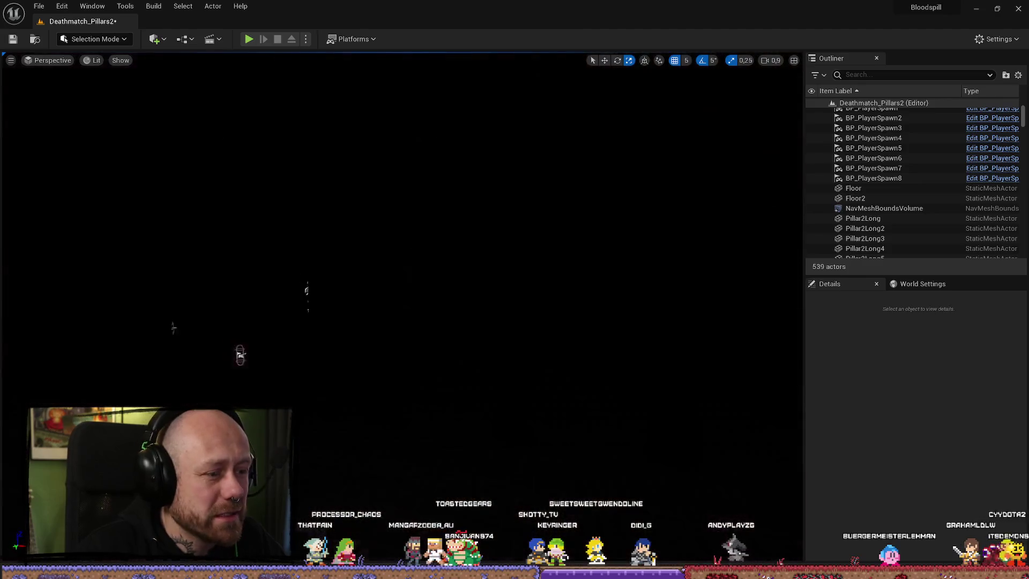
pyautogui.scroll(-1, 402, 268)
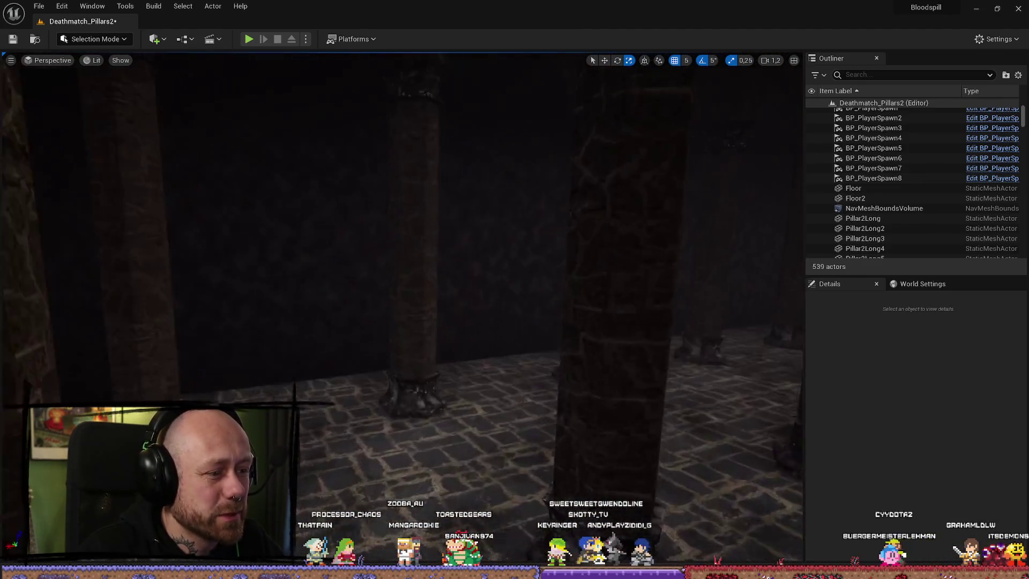
pyautogui.scroll(3, 402, 268)
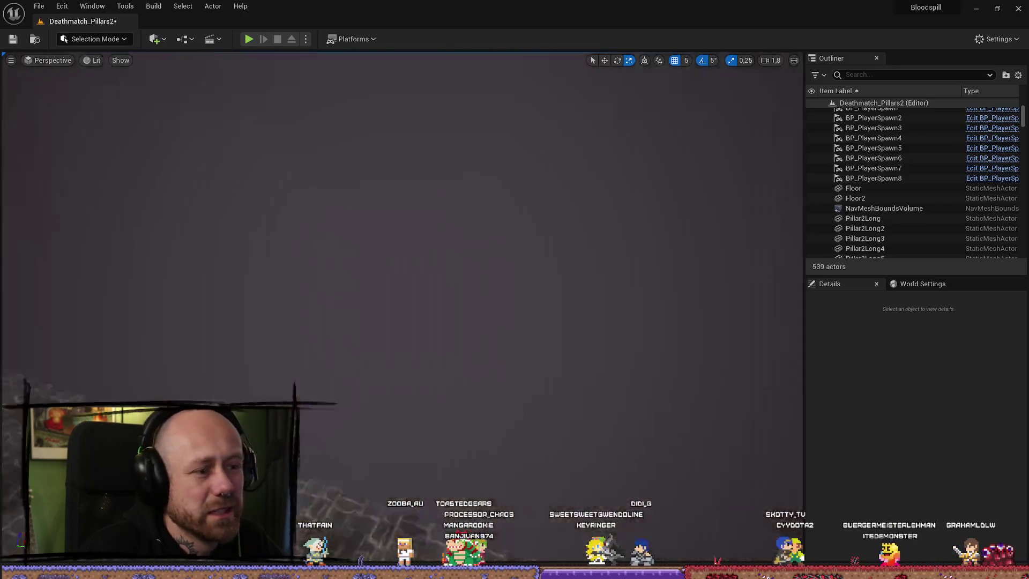
pyautogui.moveTo(457, 308); pyautogui.dragTo(456, 308)
pyautogui.hotkey('ctrl', 'space')
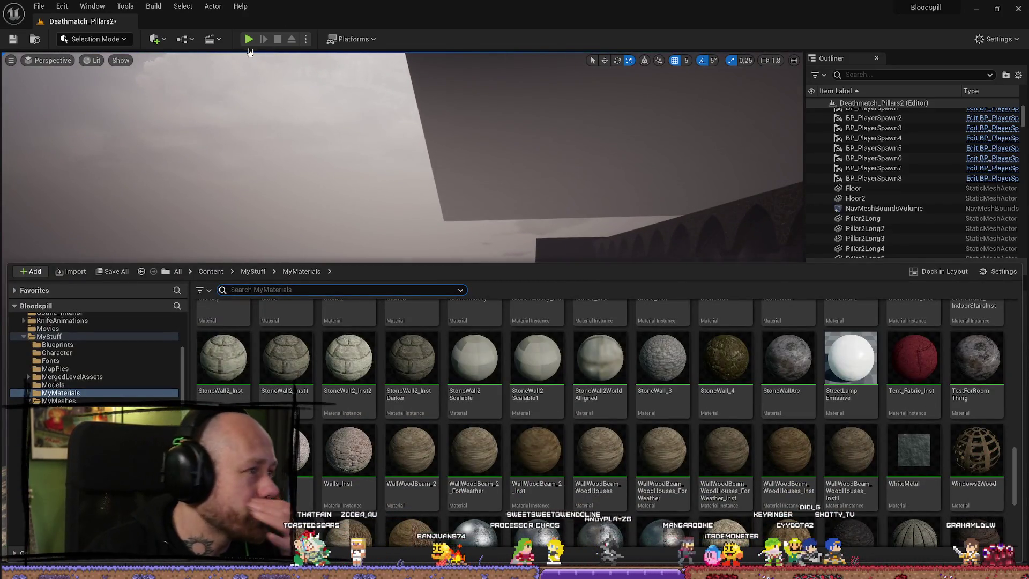
pyautogui.click(196, 41)
# Place a Local Height Fog volume on the floor and rotate it to -90 on X
pyautogui.click(196, 41)
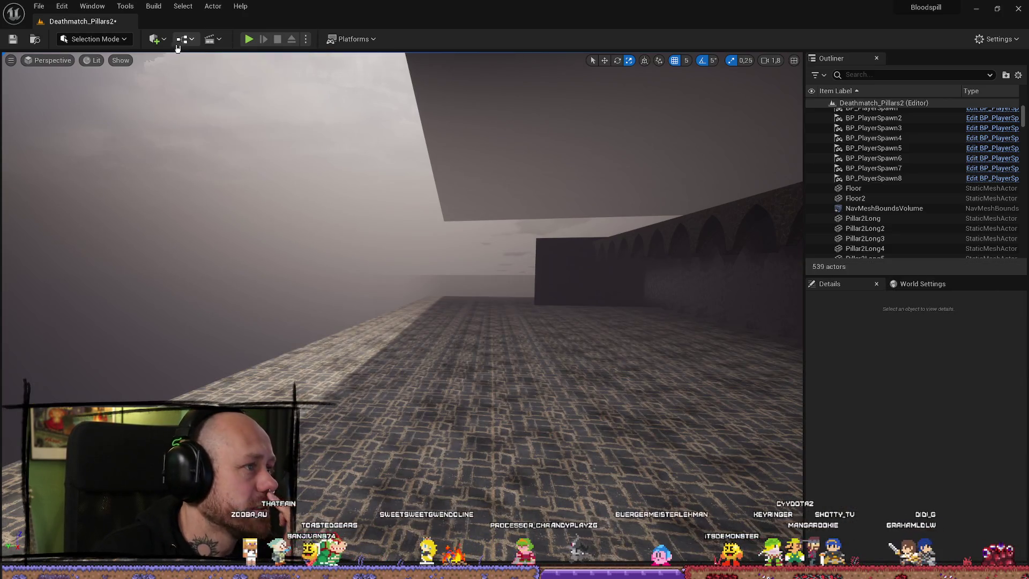
pyautogui.click(156, 39)
pyautogui.write('fog')
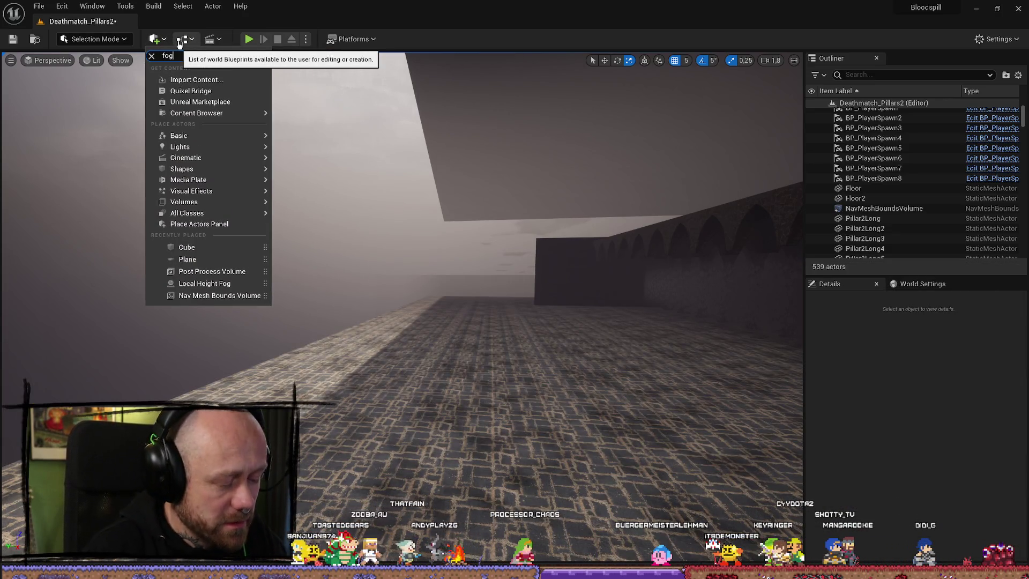
pyautogui.moveTo(203, 70)
pyautogui.mouseDown()
pyautogui.moveTo(459, 448)
pyautogui.moveTo(456, 231)
pyautogui.moveTo(501, 267)
pyautogui.moveTo(482, 244)
pyautogui.mouseUp()
pyautogui.press('e')
pyautogui.moveTo(430, 224); pyautogui.dragTo(440, 230)
pyautogui.scroll(5, 461, 241)
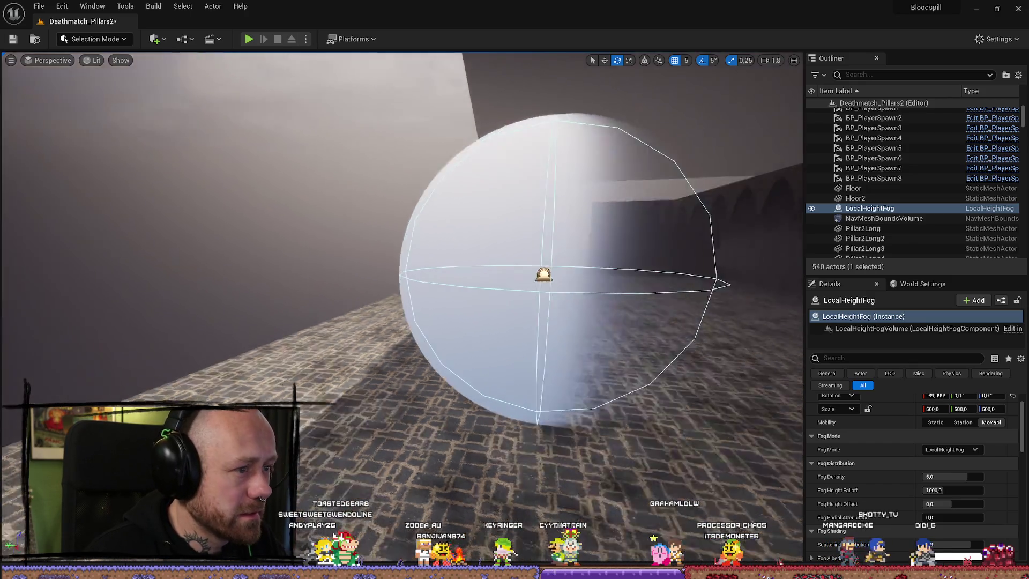
pyautogui.press('f')
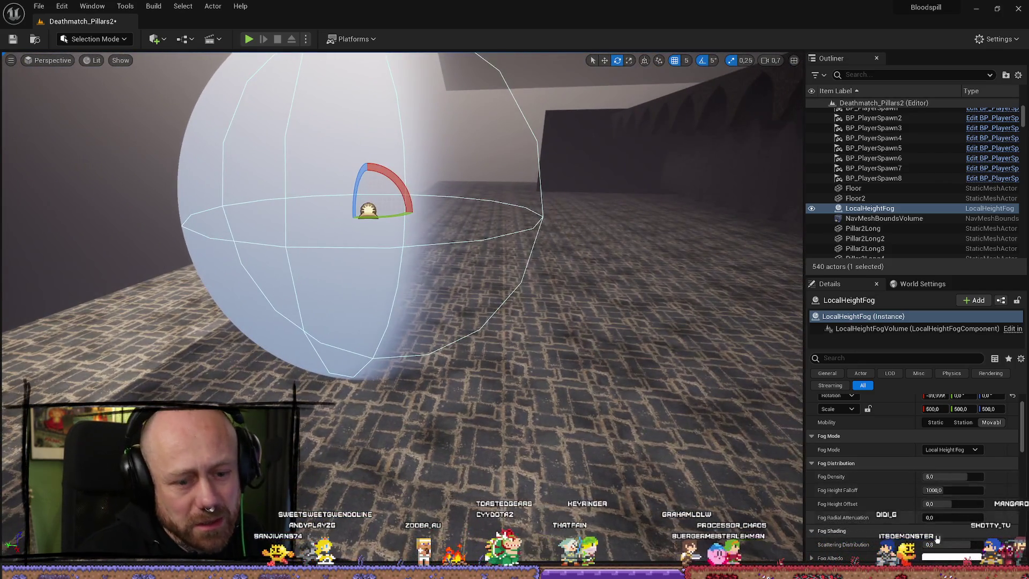
# Set the fog volume's Fog Albedo to black
pyautogui.click(839, 433)
pyautogui.moveTo(872, 496); pyautogui.dragTo(841, 499)
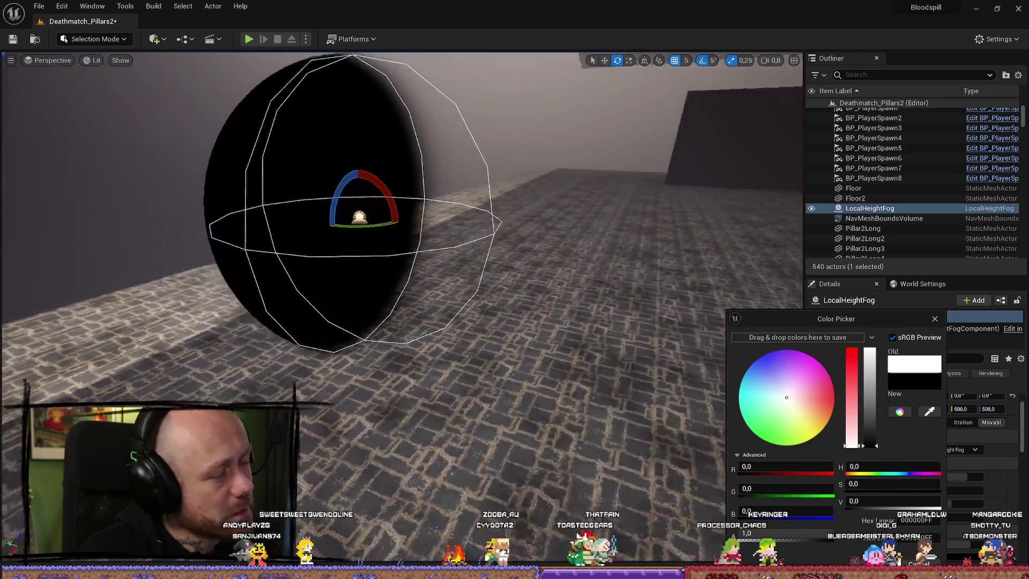
pyautogui.press('r')
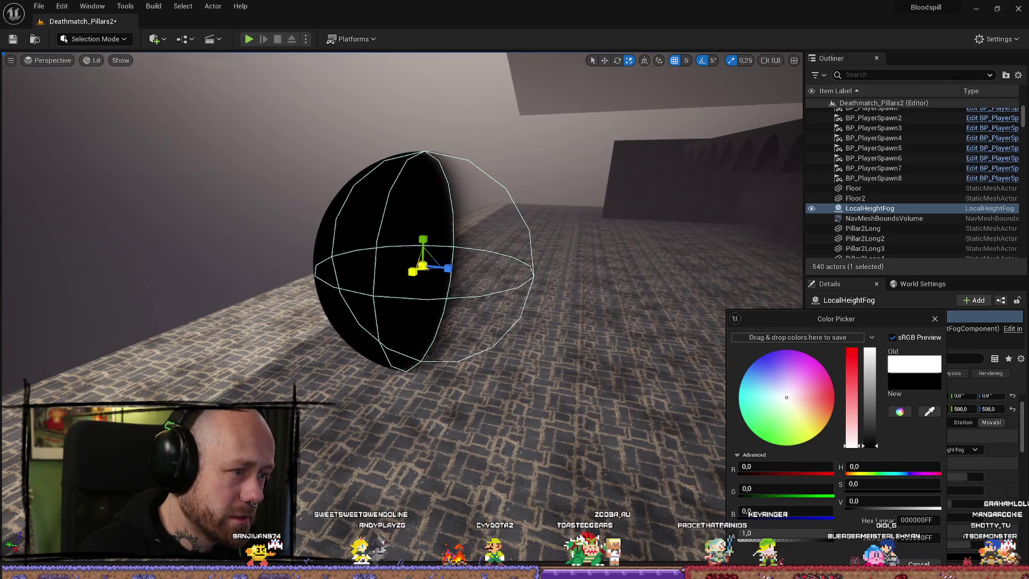
pyautogui.moveTo(486, 322); pyautogui.dragTo(485, 322)
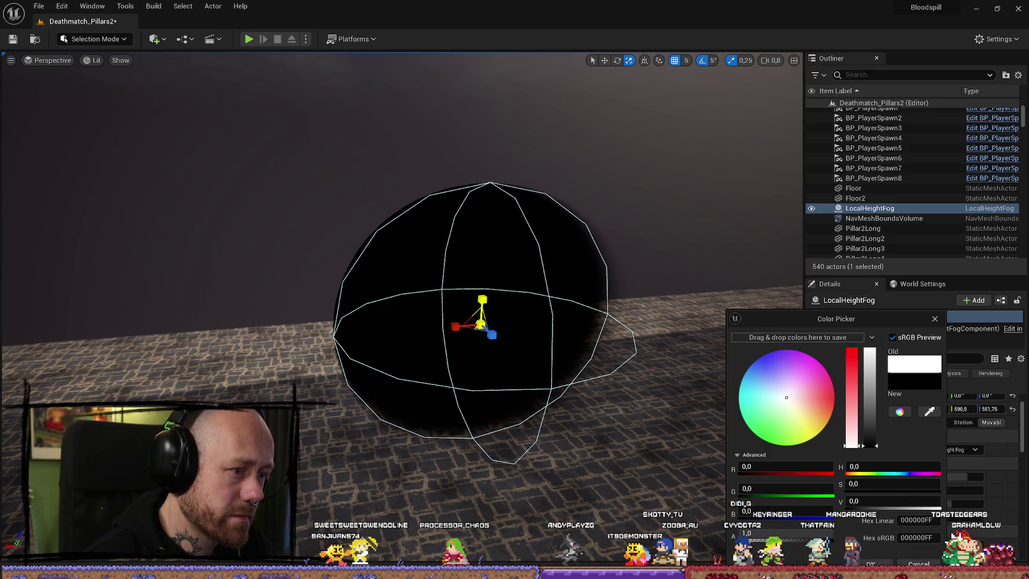
# Run a brief play test, then look toward the fog sphere
pyautogui.click(248, 39)
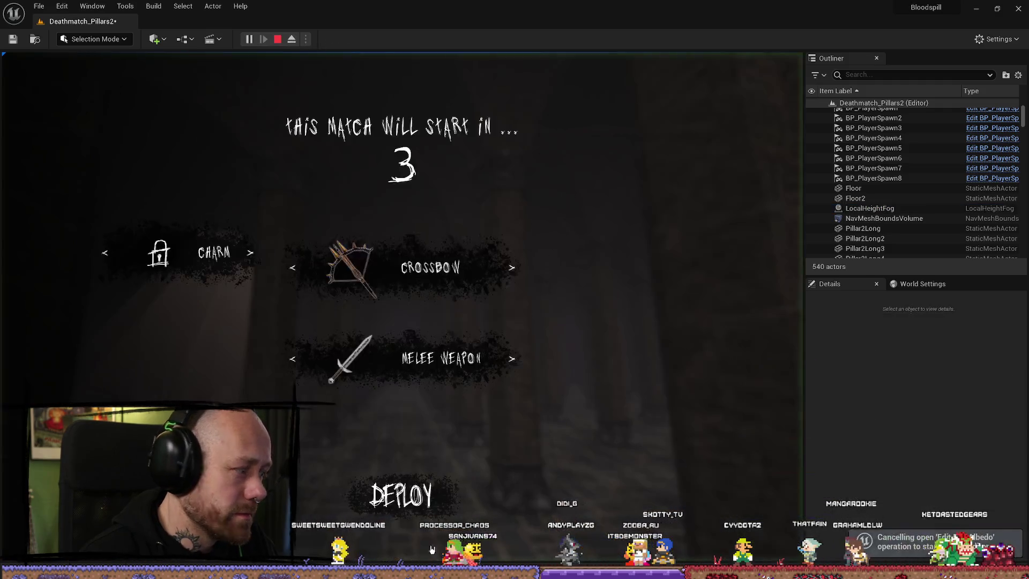
pyautogui.press('Escape')
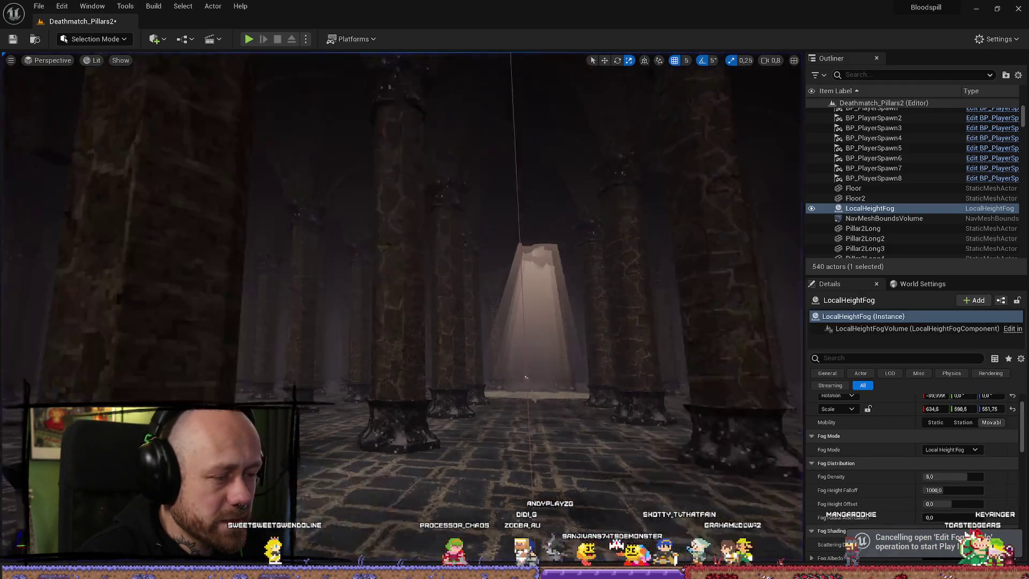
pyautogui.scroll(2, 777, 454)
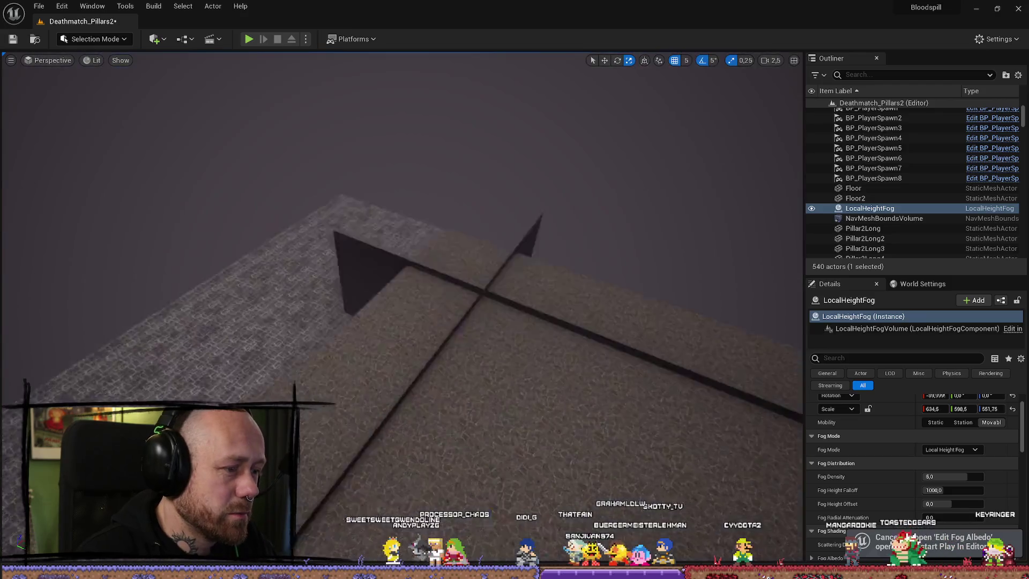
pyautogui.moveTo(402, 268)
pyautogui.mouseDown()
pyautogui.moveTo(429, 236)
pyautogui.moveTo(450, 252)
pyautogui.moveTo(456, 209)
pyautogui.moveTo(467, 220)
pyautogui.moveTo(477, 209)
pyautogui.moveTo(432, 365)
pyautogui.moveTo(413, 289)
pyautogui.moveTo(434, 268)
pyautogui.mouseUp()
pyautogui.moveTo(747, 385)
pyautogui.mouseDown()
pyautogui.moveTo(739, 375)
pyautogui.moveTo(746, 385)
pyautogui.mouseUp()
pyautogui.scroll(2, 922, 411)
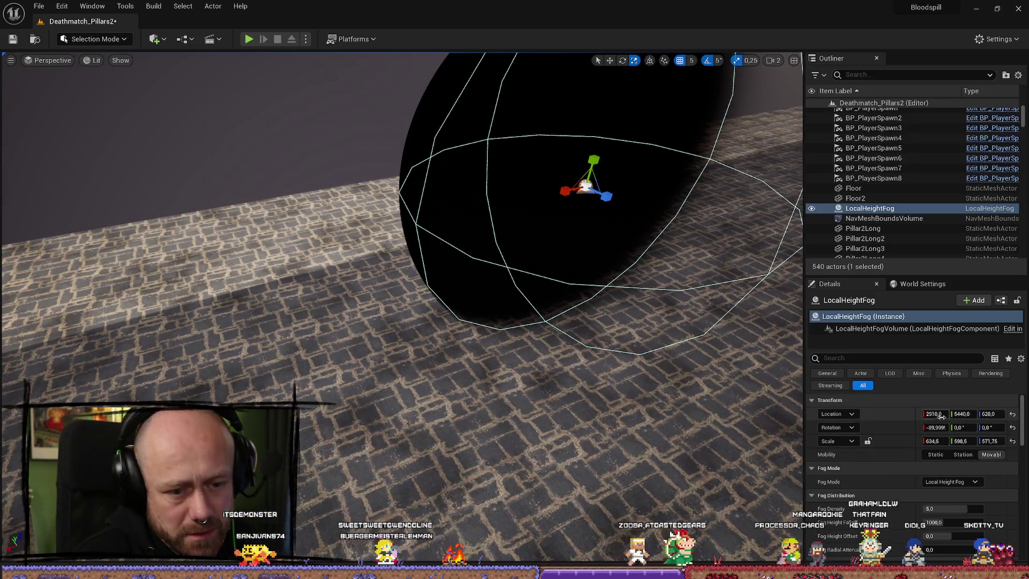
# Set LocalHeightFog's Rotation X to exactly 90 degrees and view it up close
pyautogui.moveTo(930, 428); pyautogui.dragTo(934, 429)
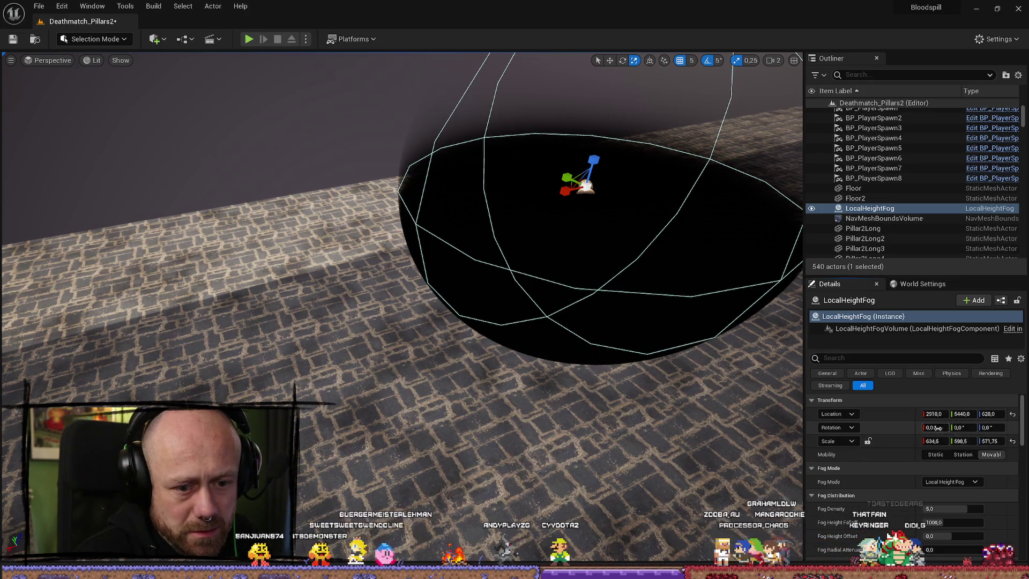
pyautogui.moveTo(934, 428); pyautogui.dragTo(925, 429)
pyautogui.write('90')
pyautogui.press('Return')
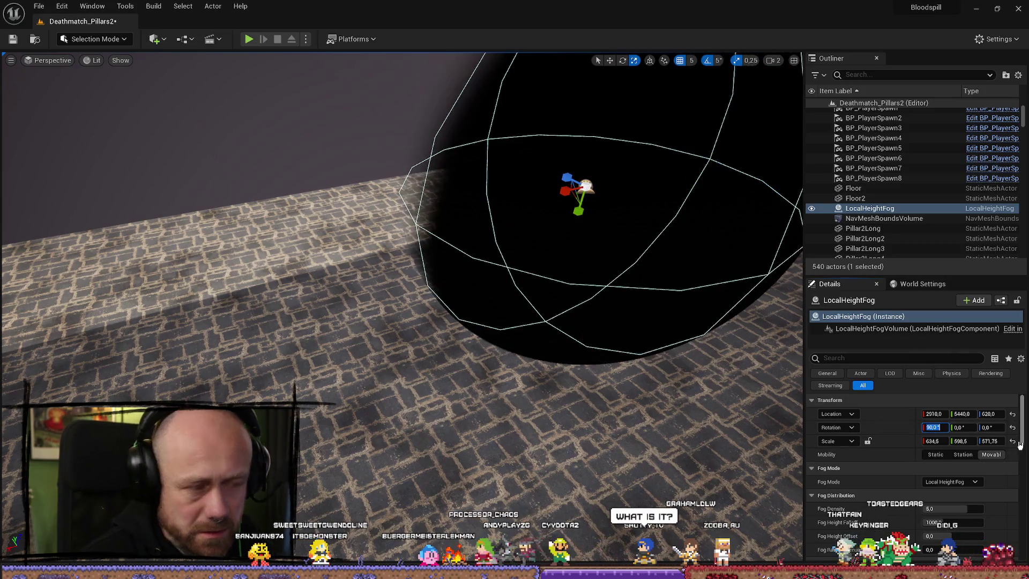
pyautogui.moveTo(528, 375); pyautogui.dragTo(557, 434)
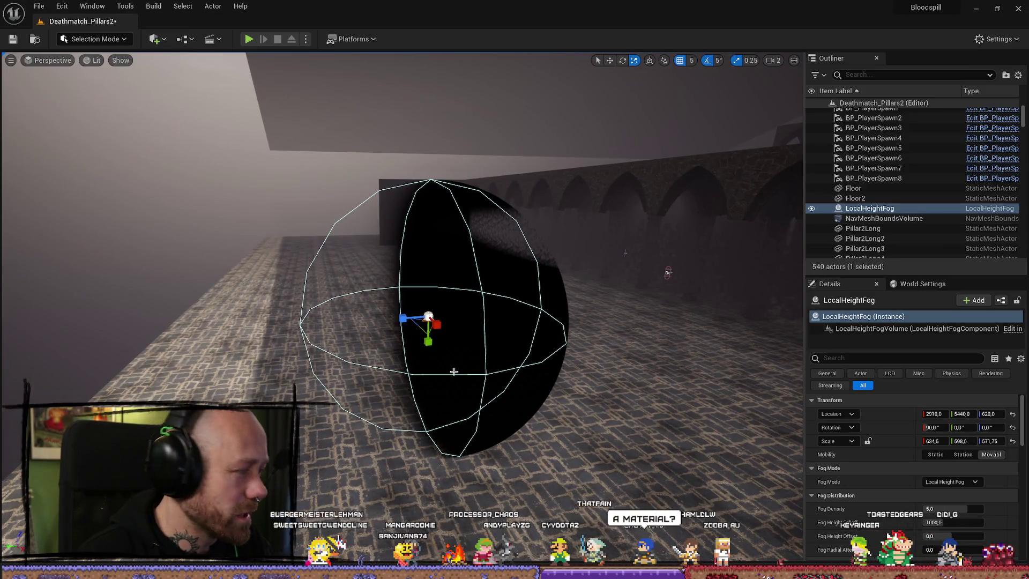
pyautogui.moveTo(454, 372)
pyautogui.mouseDown()
pyautogui.moveTo(325, 349)
pyautogui.moveTo(354, 332)
pyautogui.moveTo(337, 322)
pyautogui.moveTo(354, 305)
pyautogui.mouseUp()
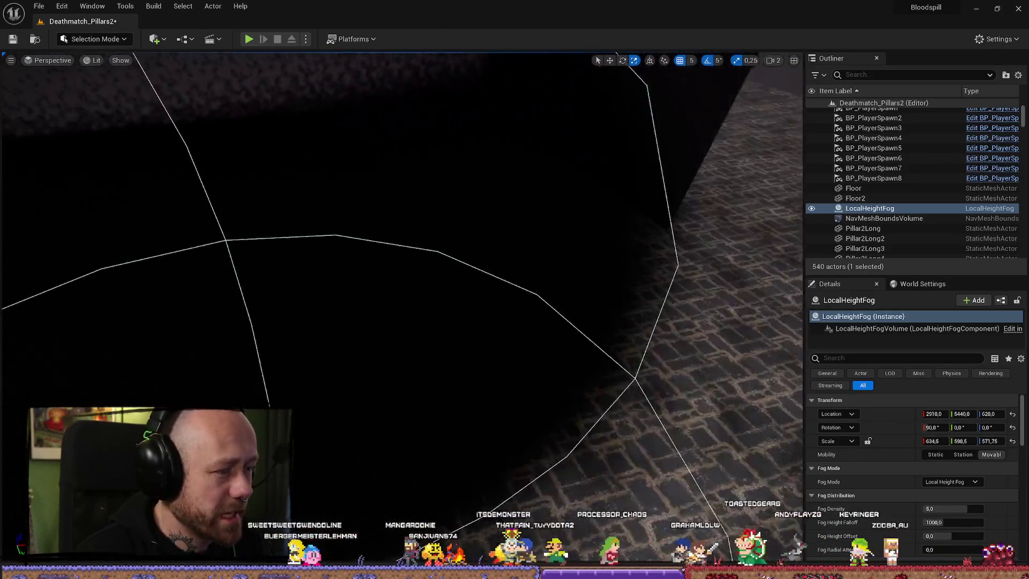
# Search Quick Add for 'fog', dismiss it without placing anything, and reselect LocalHeightFog
pyautogui.press('f')
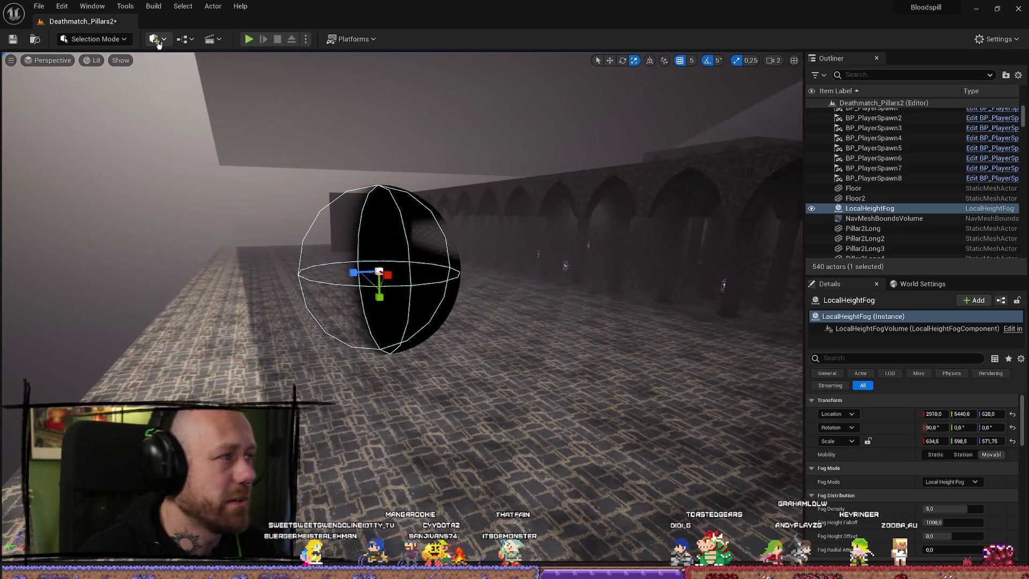
pyautogui.click(159, 44)
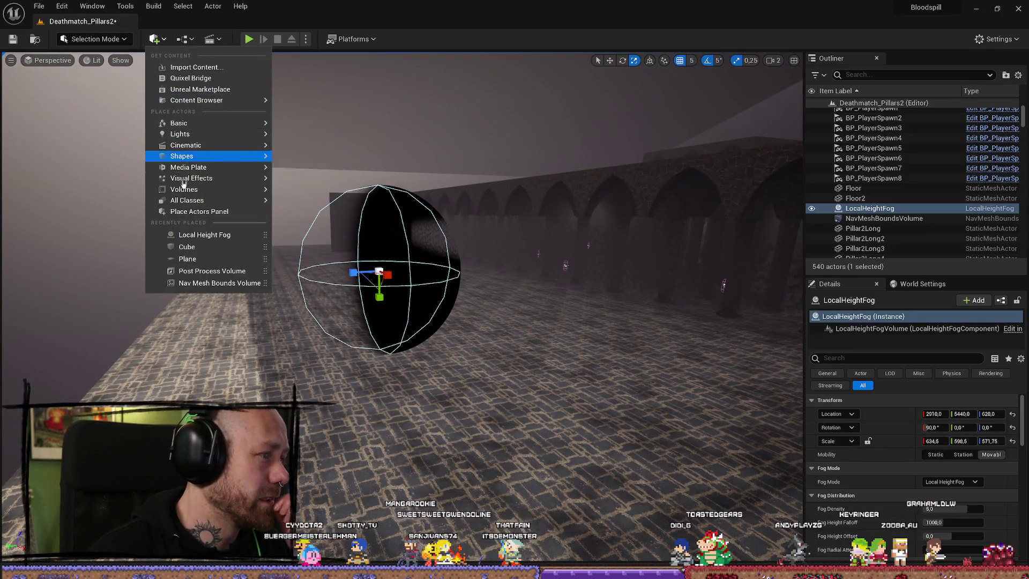
pyautogui.click(167, 40)
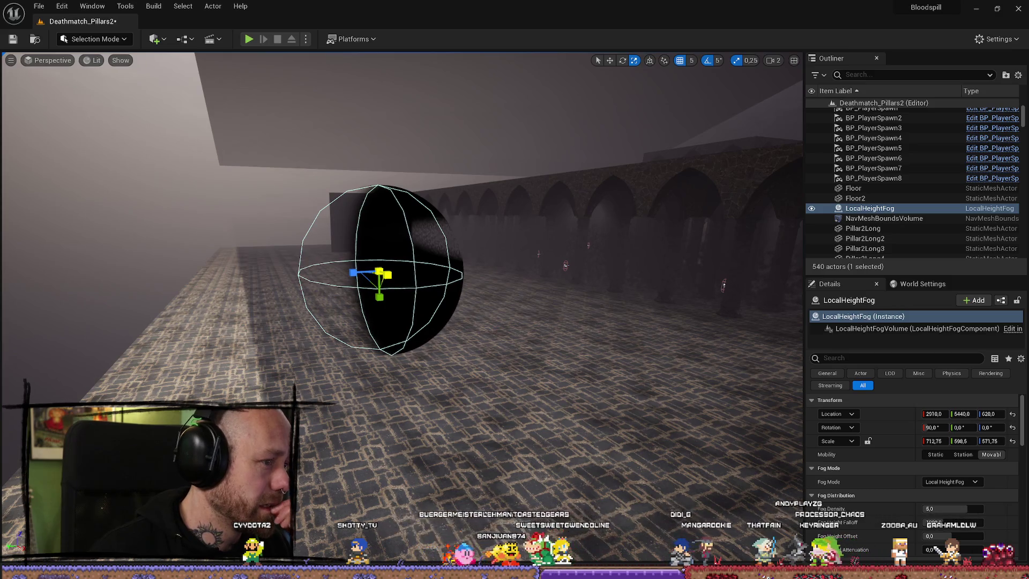
pyautogui.click(167, 40)
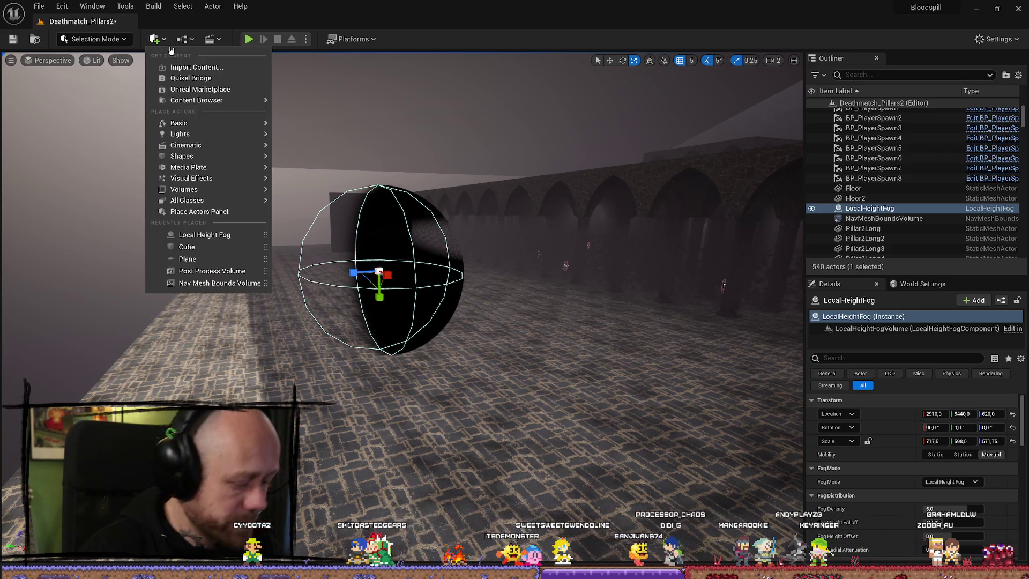
pyautogui.write('fog')
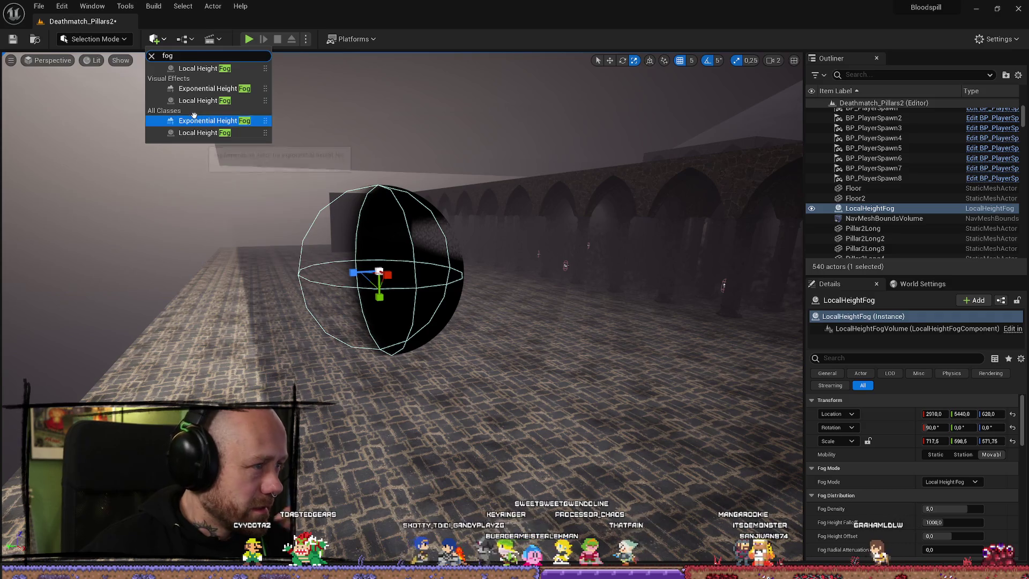
pyautogui.click(456, 381)
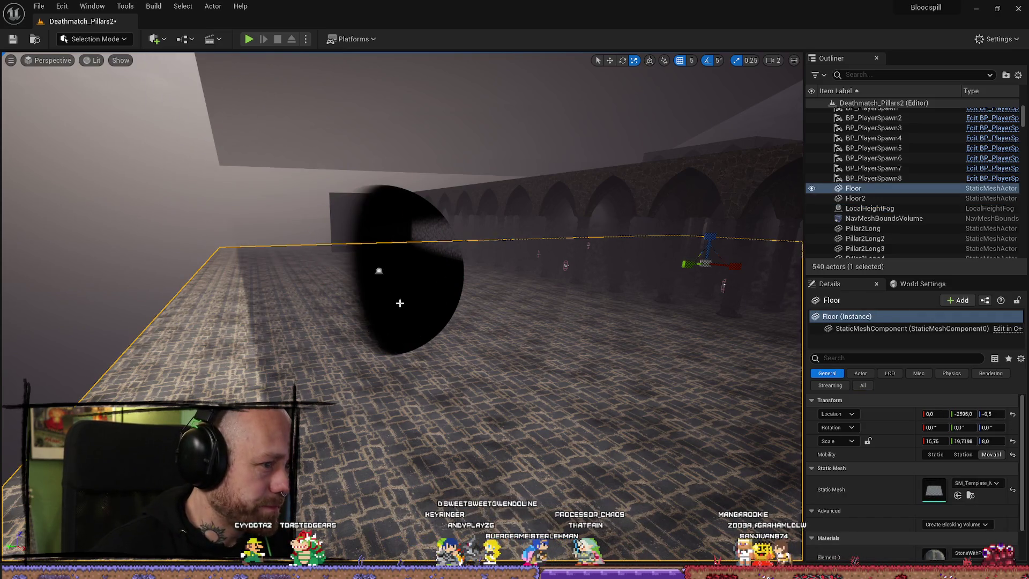
pyautogui.click(379, 271)
# Rotate the fog volume on X to about -90 degrees
pyautogui.press('f')
pyautogui.press('w')
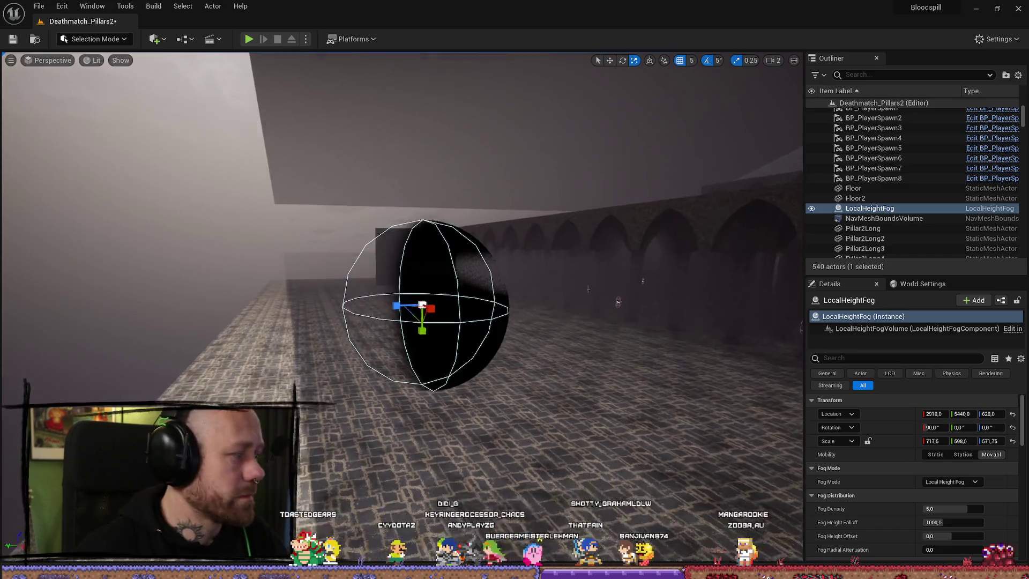
pyautogui.moveTo(400, 309); pyautogui.dragTo(370, 370)
pyautogui.moveTo(515, 252); pyautogui.dragTo(541, 292)
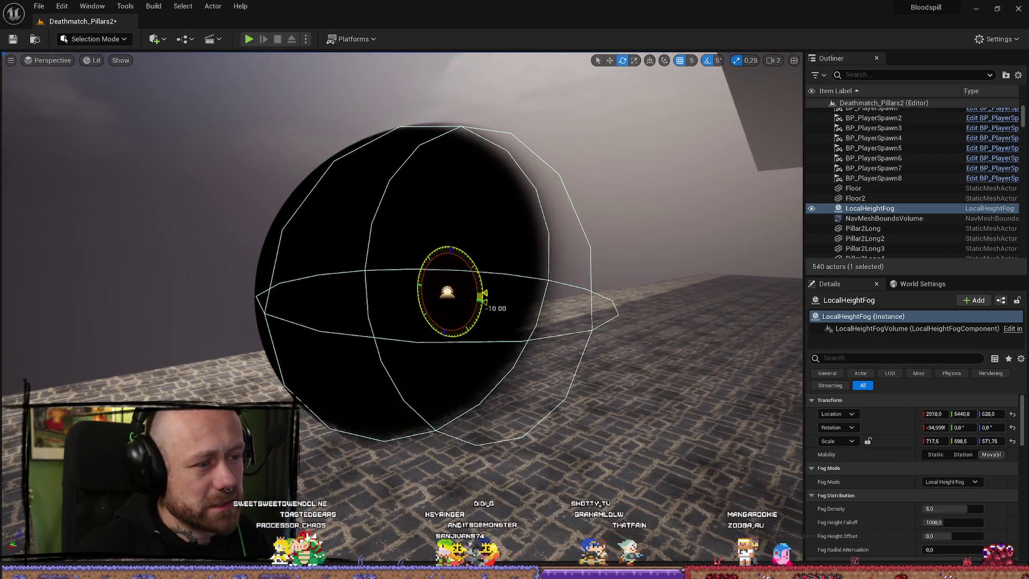
# Fly the view closer to the fog sphere and reselect LocalHeightFog
pyautogui.scroll(3, 471, 311)
pyautogui.moveTo(403, 311)
pyautogui.mouseDown()
pyautogui.moveTo(402, 332)
pyautogui.moveTo(343, 268)
pyautogui.moveTo(396, 305)
pyautogui.moveTo(370, 295)
pyautogui.mouseUp()
pyautogui.scroll(-2, 402, 311)
pyautogui.scroll(5, 521, 268)
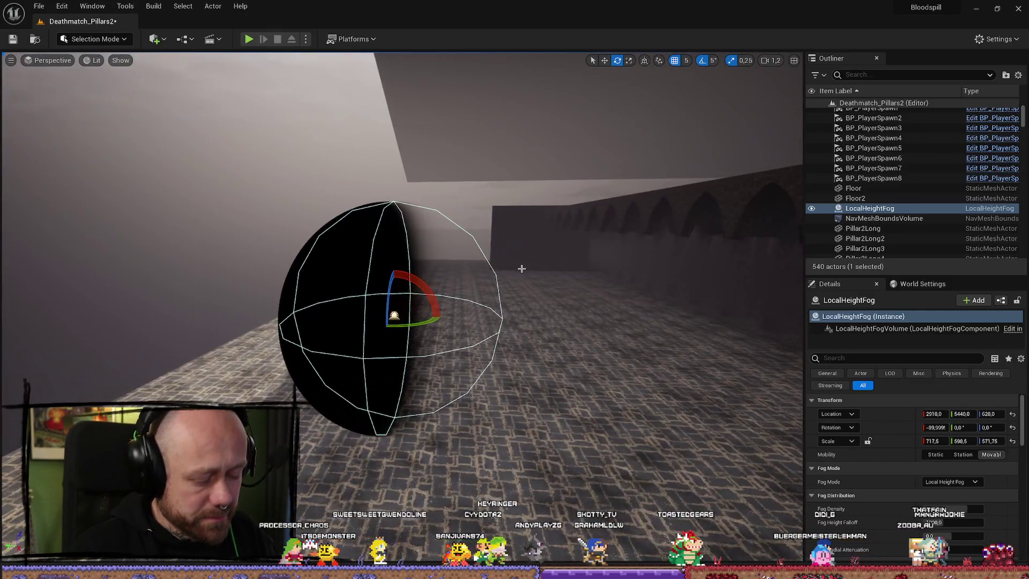
pyautogui.scroll(-1, 521, 269)
pyautogui.moveTo(521, 268); pyautogui.dragTo(557, 268)
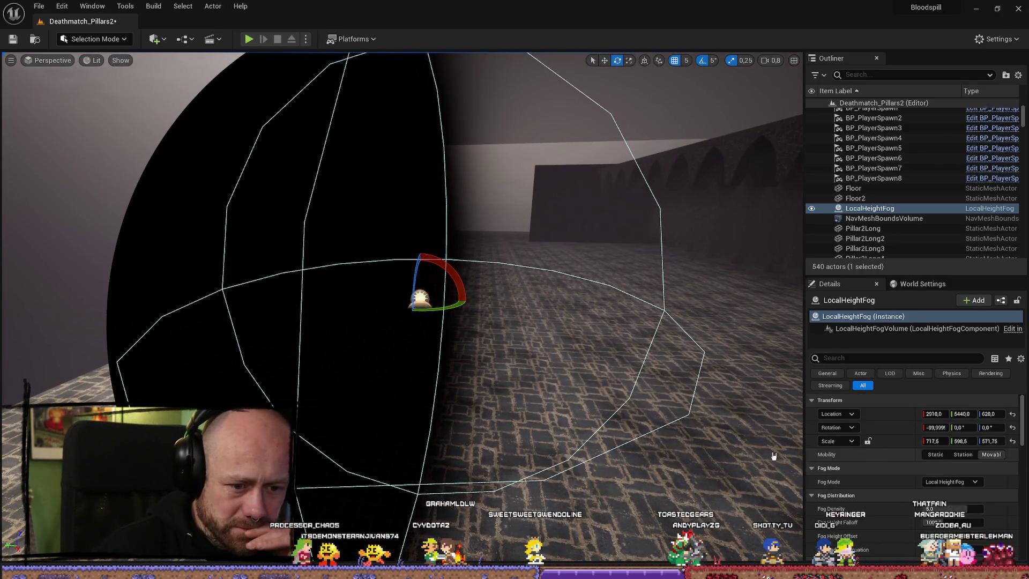
pyautogui.click(631, 431)
pyautogui.click(421, 299)
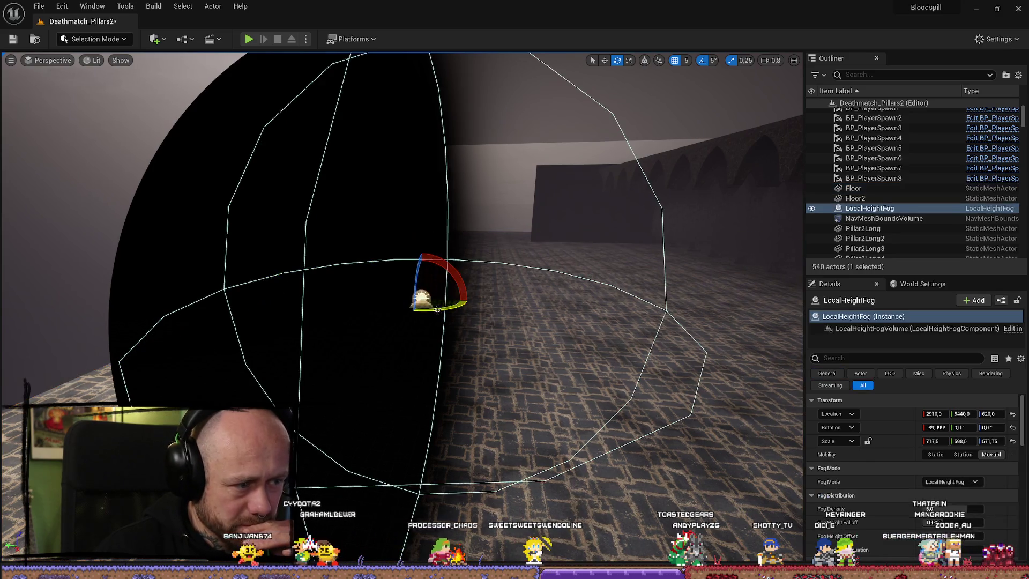
pyautogui.scroll(-2, 963, 471)
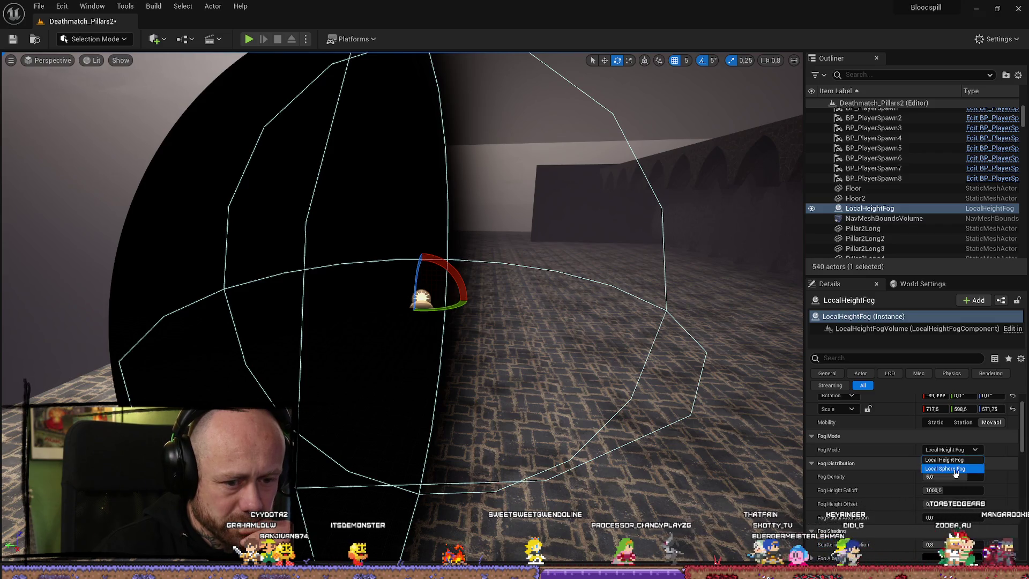
# Switch the fog volume's Fog Mode to Local Sphere Fog
pyautogui.click(956, 469)
pyautogui.scroll(2, 652, 430)
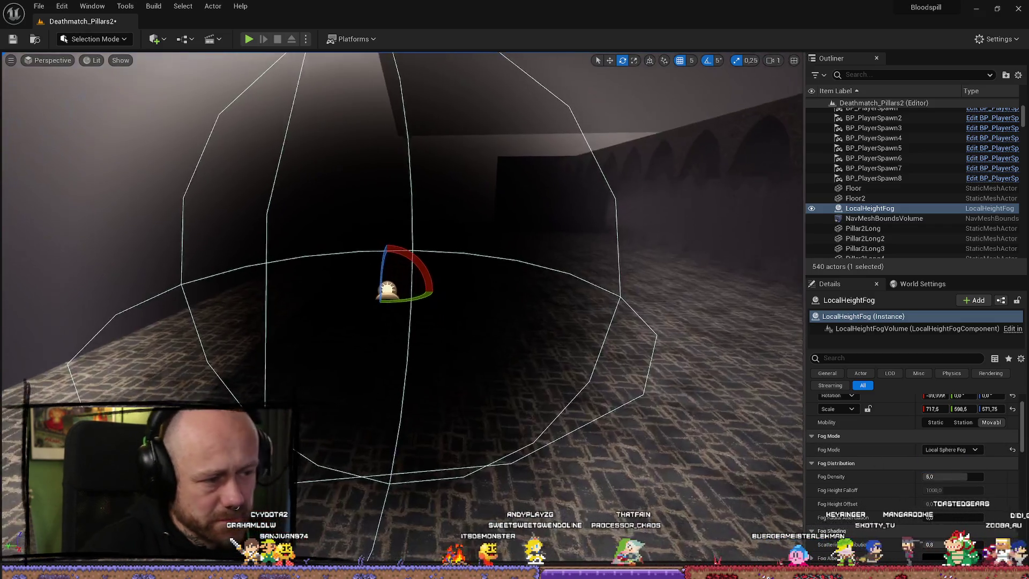
pyautogui.press('w')
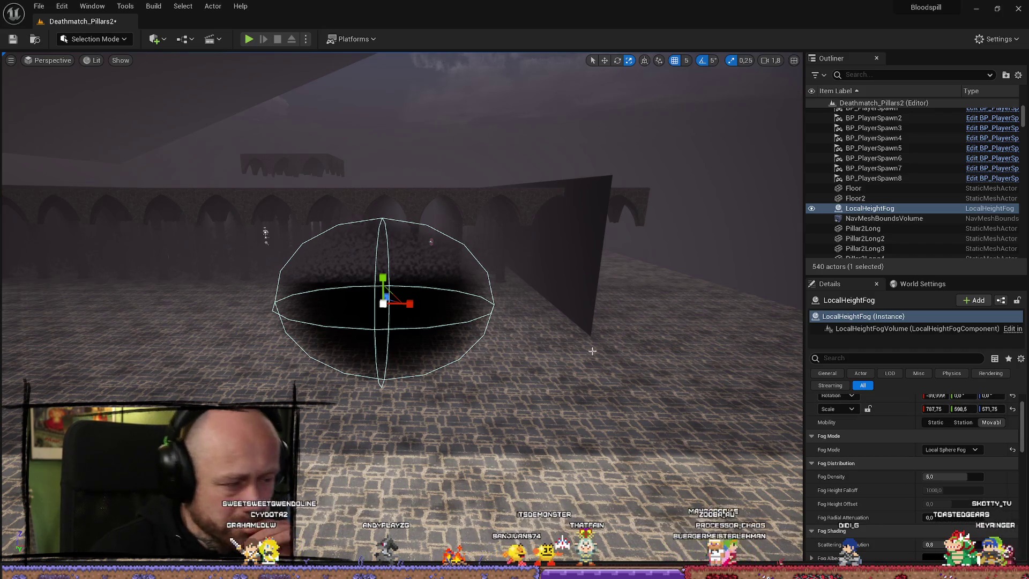
pyautogui.moveTo(560, 394); pyautogui.dragTo(555, 400)
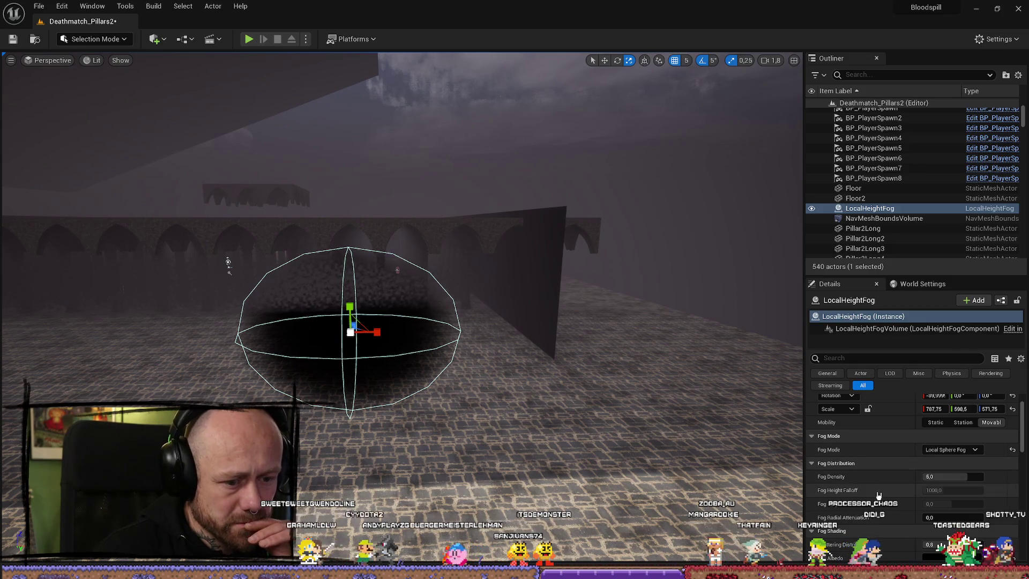
# Set Fog Density to 0, then raise it to about 2
pyautogui.click(949, 476)
pyautogui.write('0')
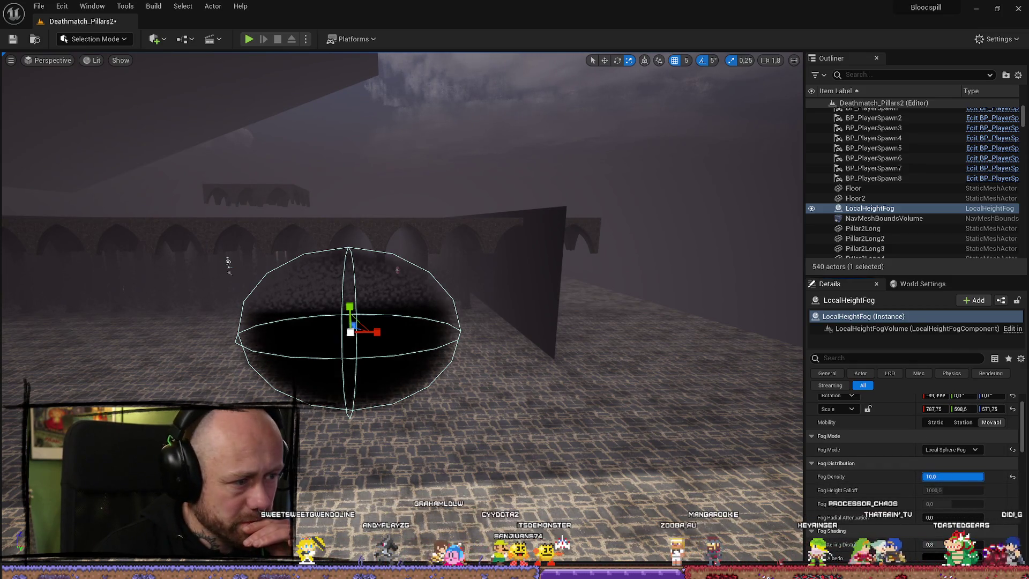
pyautogui.press('Return')
pyautogui.moveTo(949, 477)
pyautogui.mouseDown()
pyautogui.moveTo(981, 476)
pyautogui.moveTo(960, 476)
pyautogui.mouseUp()
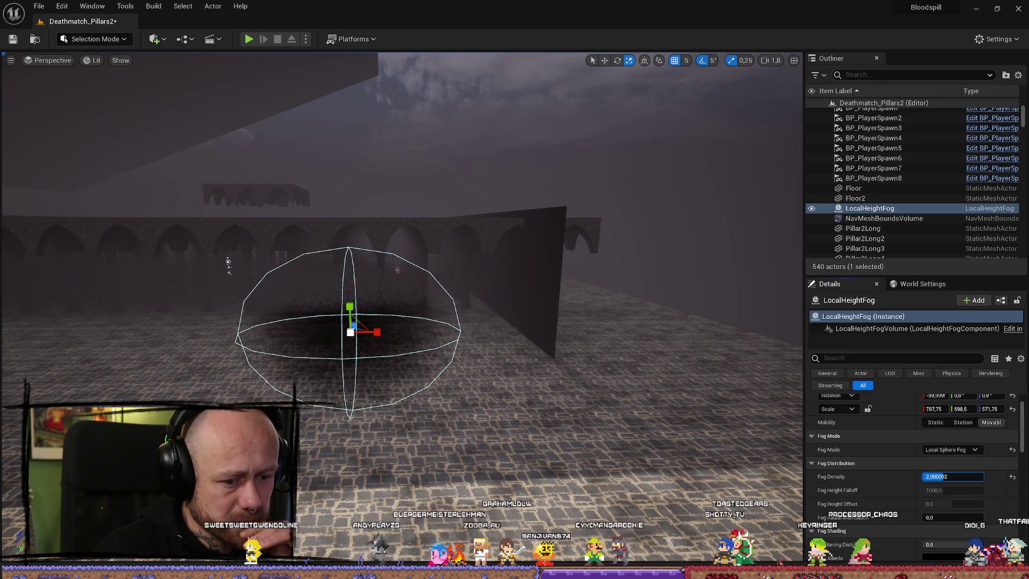
pyautogui.scroll(-3, 949, 558)
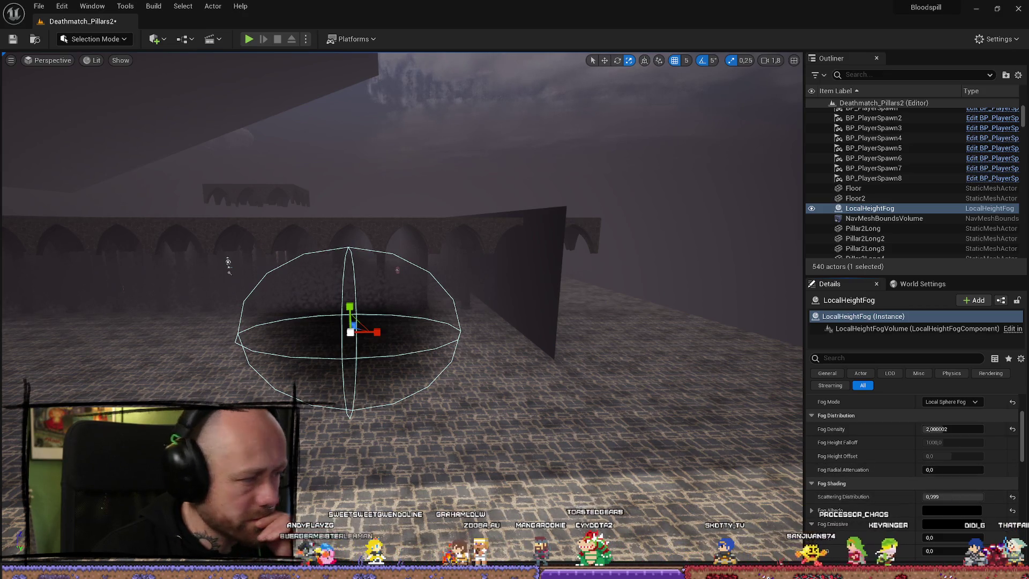
pyautogui.press('XF86AudioNext')
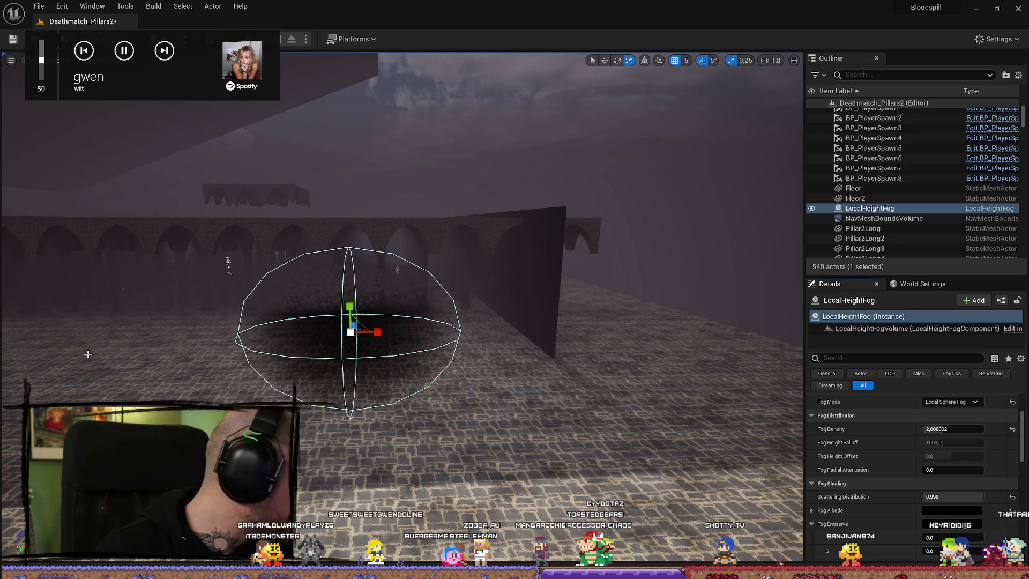
pyautogui.press('XF86AudioNext')
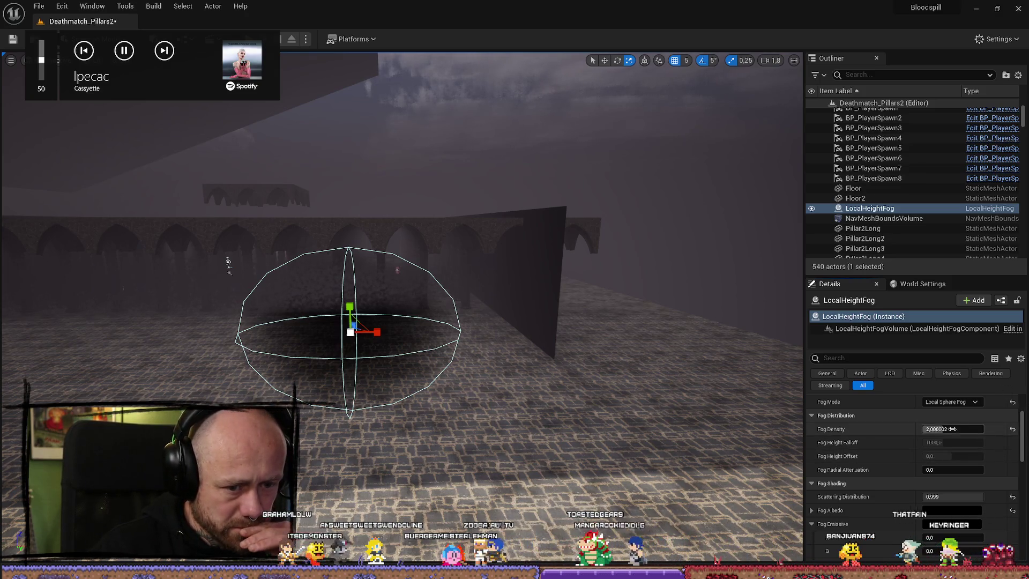
pyautogui.click(397, 374)
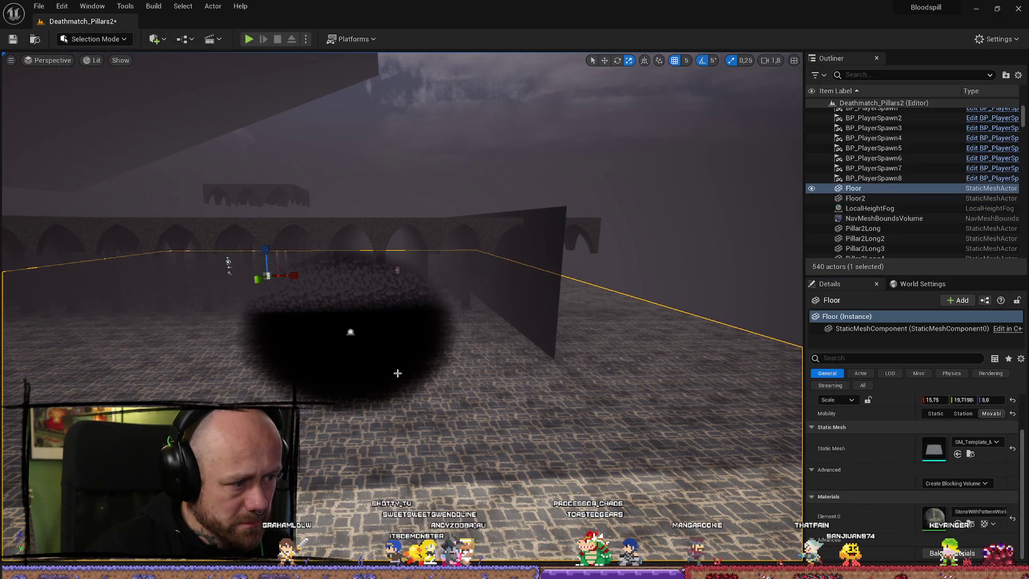
# Delete the LocalHeightFog volume from the level
pyautogui.click(351, 333)
pyautogui.press('Delete')
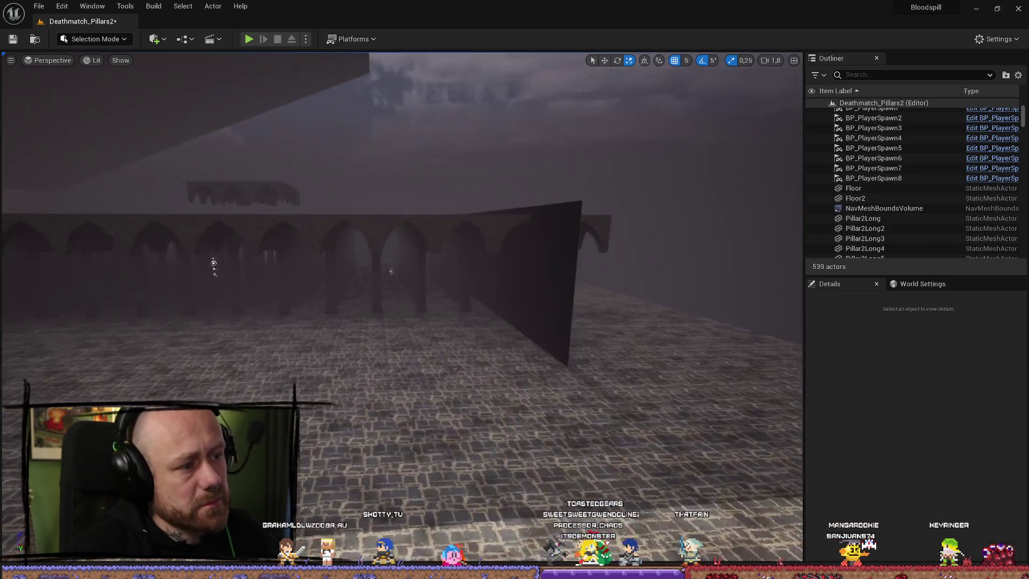
pyautogui.scroll(-3, 403, 257)
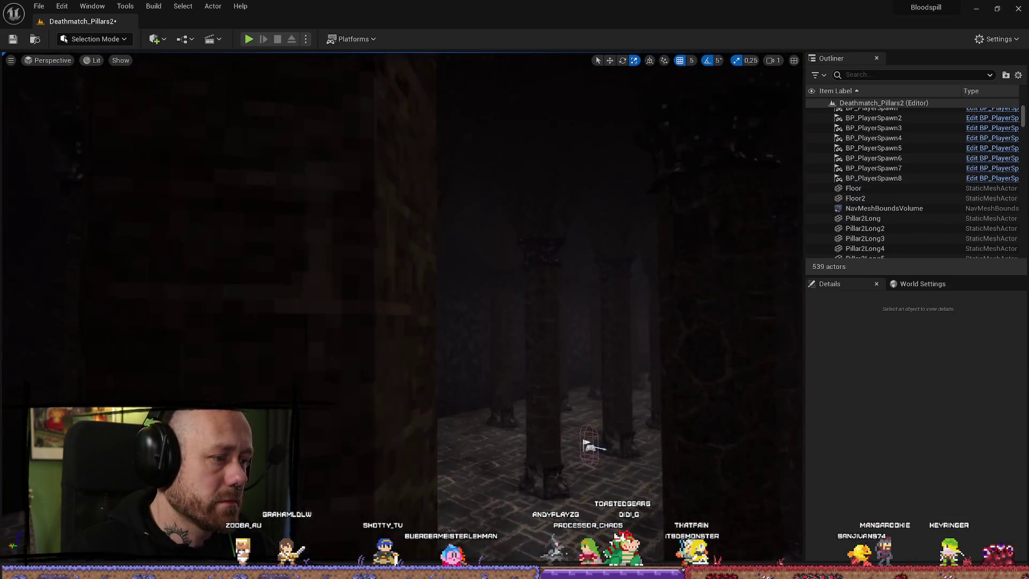
# Fly through the pillar hall and frame the second fog detail plane
pyautogui.press('w')
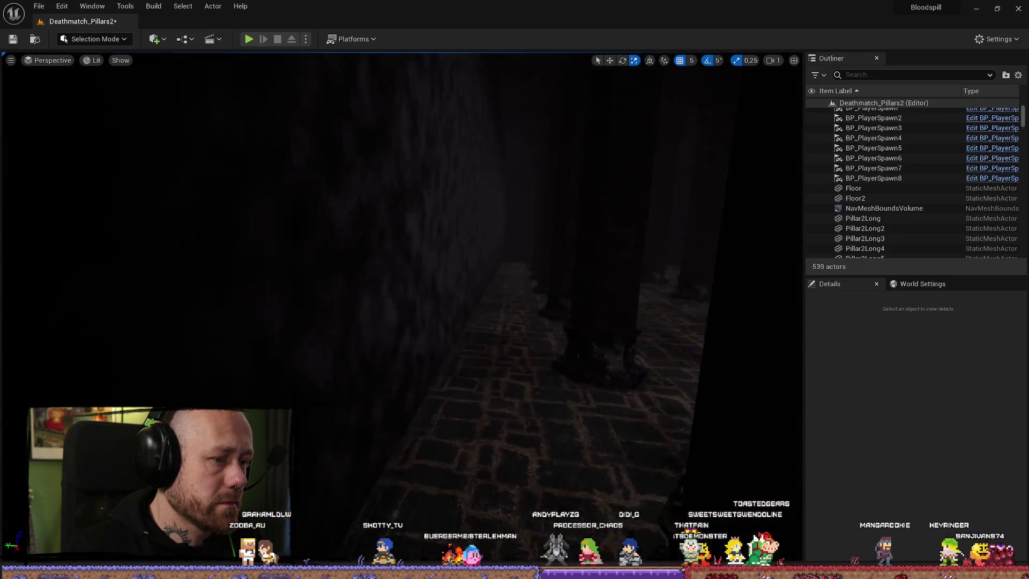
pyautogui.press('w')
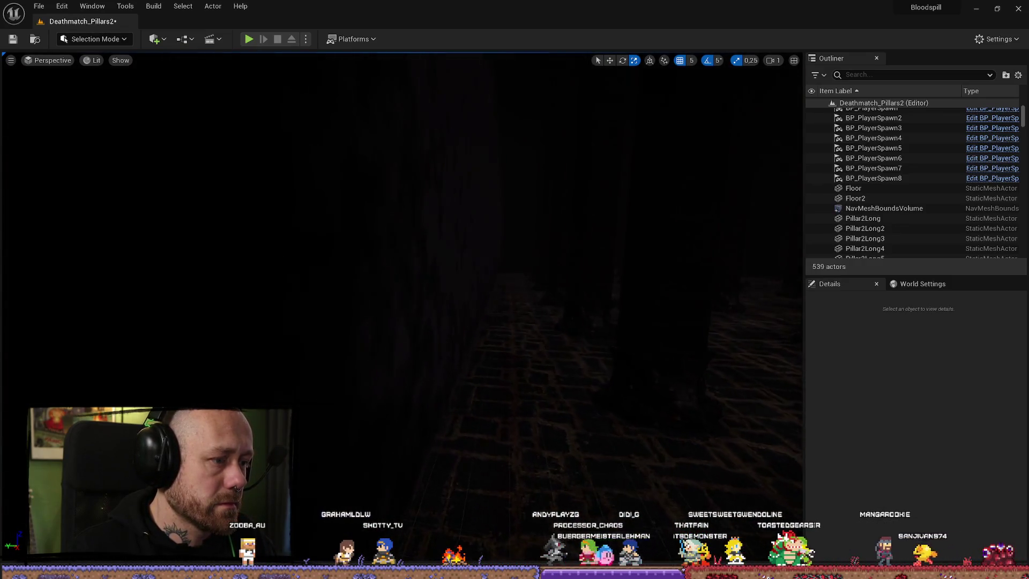
pyautogui.press('w')
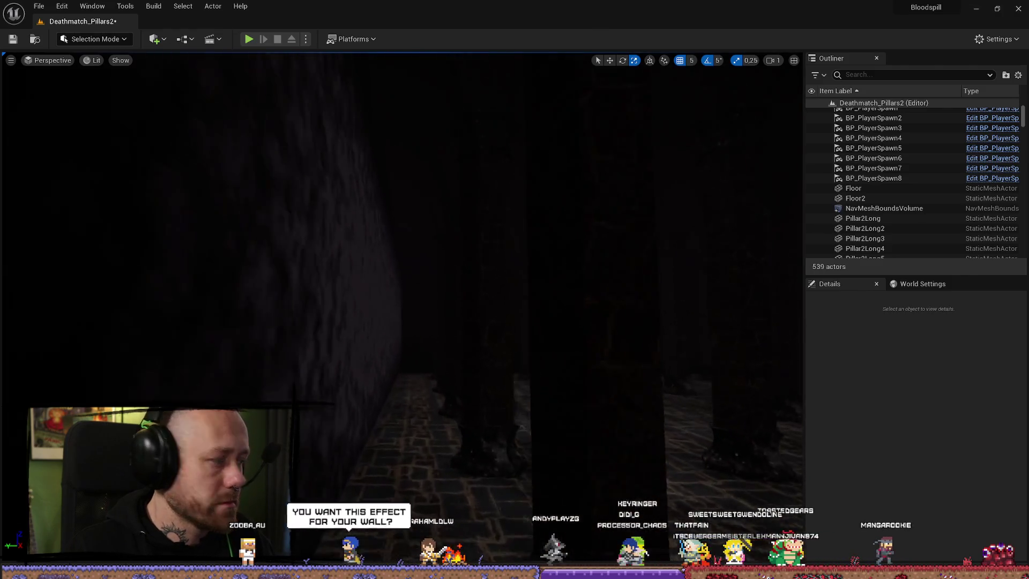
pyautogui.press('w')
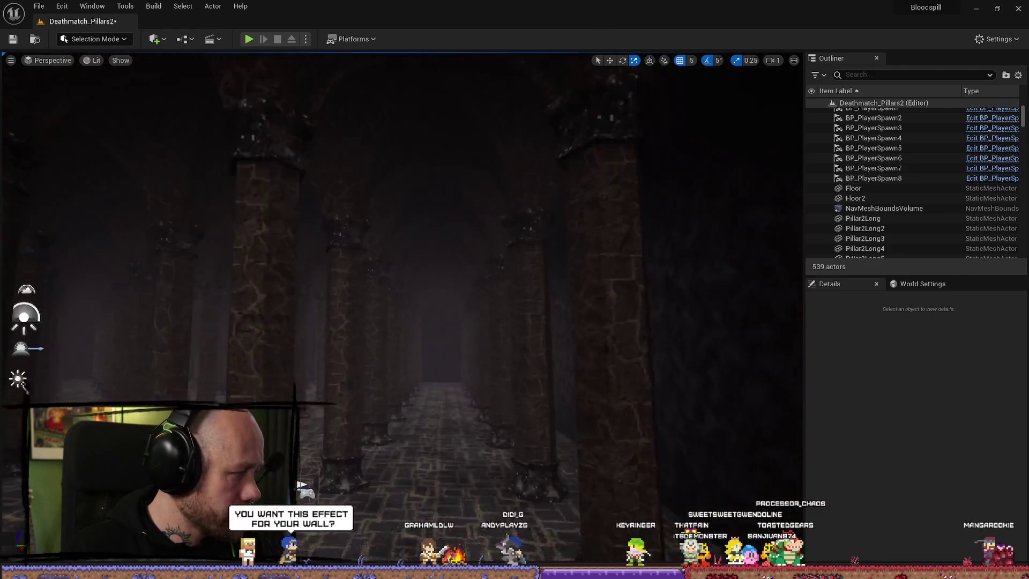
pyautogui.press('w')
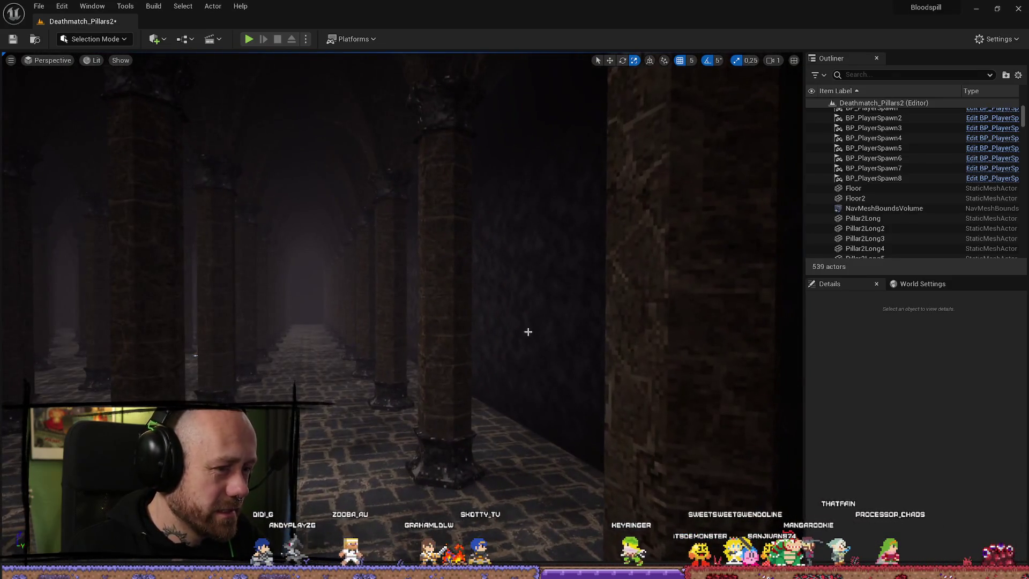
pyautogui.click(529, 330)
pyautogui.press('f')
pyautogui.moveTo(533, 331)
pyautogui.mouseDown()
pyautogui.moveTo(601, 327)
pyautogui.moveTo(494, 333)
pyautogui.moveTo(484, 305)
pyautogui.mouseUp()
# Select the third and then the first fog detail plane while looking around the hall
pyautogui.click(455, 291)
pyautogui.scroll(-5, 454, 291)
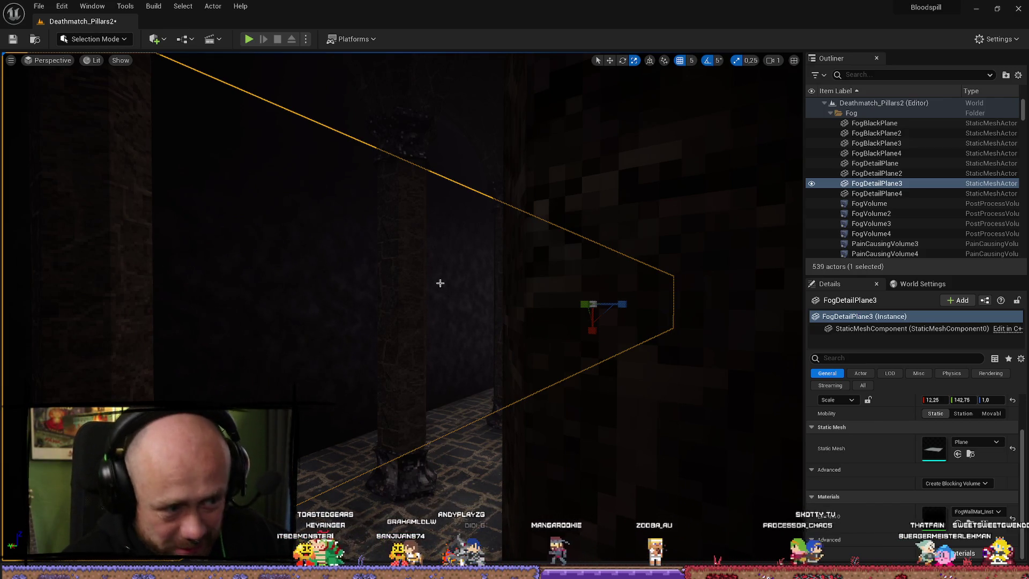
pyautogui.scroll(2, 328, 266)
pyautogui.moveTo(328, 267); pyautogui.dragTo(418, 246)
pyautogui.click(305, 301)
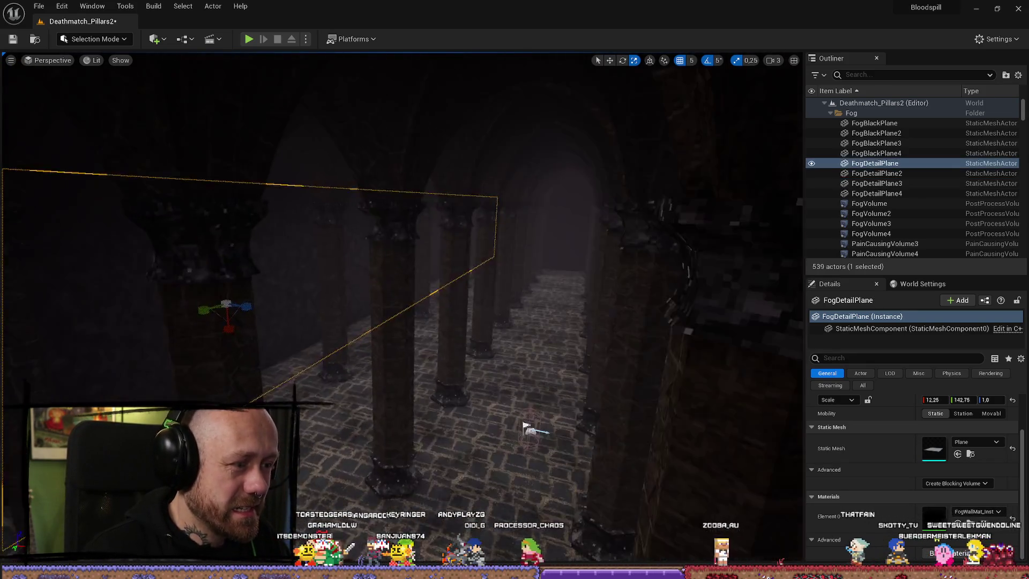
pyautogui.scroll(-3, 402, 241)
pyautogui.press('w')
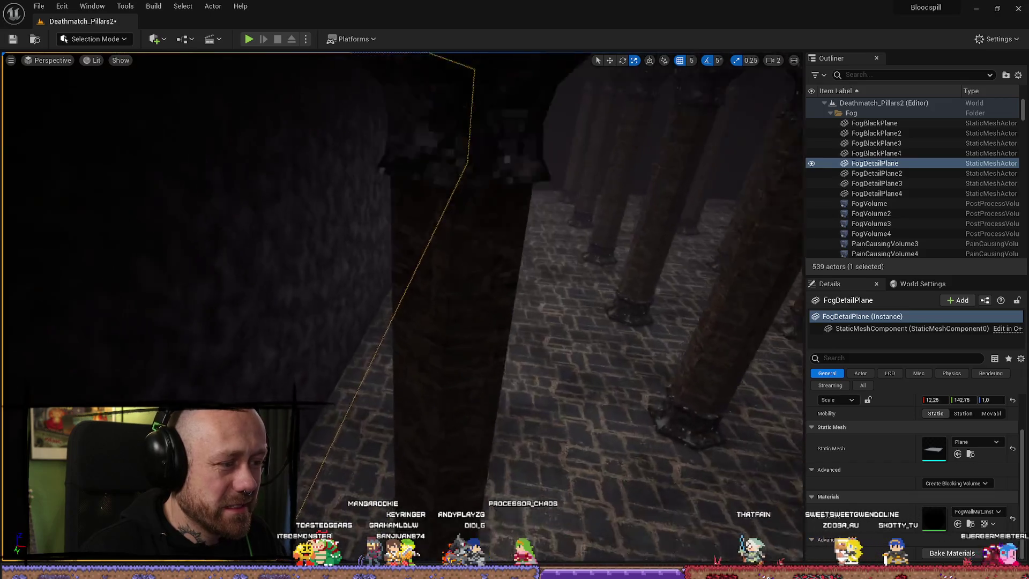
pyautogui.moveTo(224, 394)
pyautogui.mouseDown()
pyautogui.moveTo(236, 389)
pyautogui.moveTo(224, 394)
pyautogui.mouseUp()
# Frame the first fog plane, undoing an accidental move of it
pyautogui.press('f')
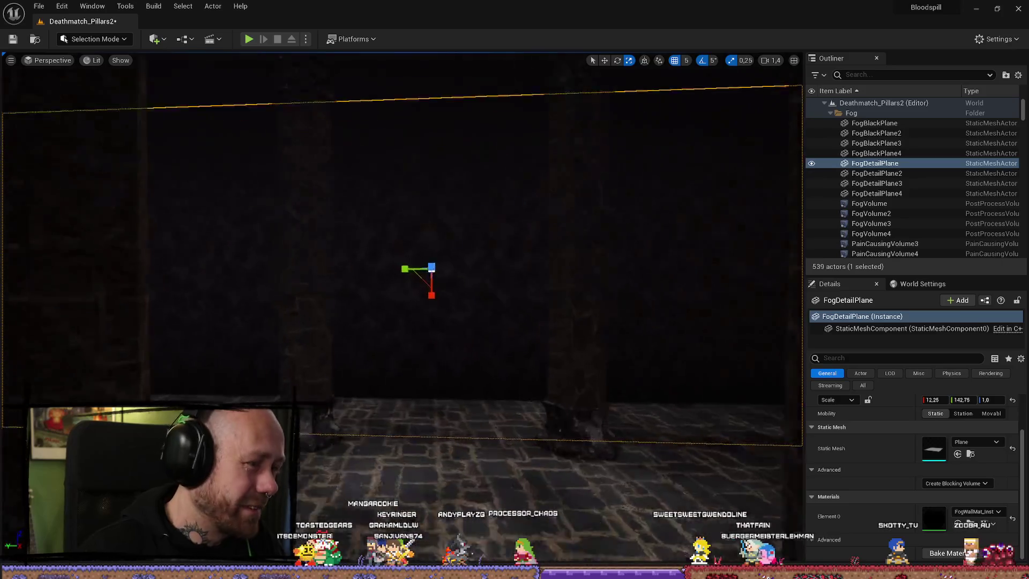
pyautogui.moveTo(489, 360); pyautogui.dragTo(489, 361)
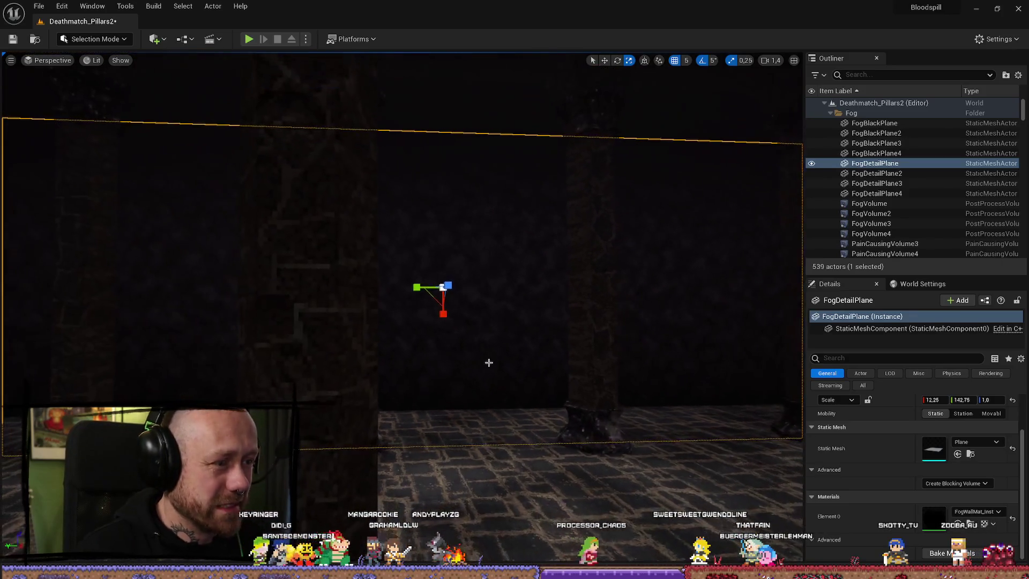
pyautogui.moveTo(398, 328); pyautogui.dragTo(470, 362)
pyautogui.hotkey('ctrl', 'z')
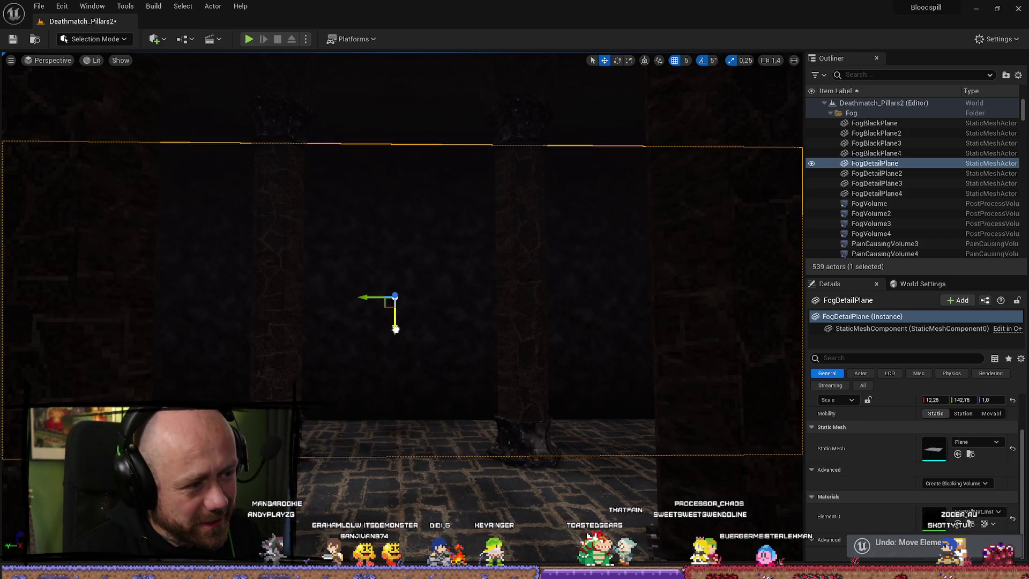
pyautogui.moveTo(489, 360)
pyautogui.mouseDown()
pyautogui.moveTo(472, 332)
pyautogui.moveTo(508, 319)
pyautogui.mouseUp()
# Duplicate FogDetailPlane4 with Ctrl+D to create FogDetailPlane5
pyautogui.click(877, 193)
pyautogui.hotkey('ctrl', 'd')
pyautogui.scroll(-1, 472, 332)
pyautogui.scroll(1, 509, 319)
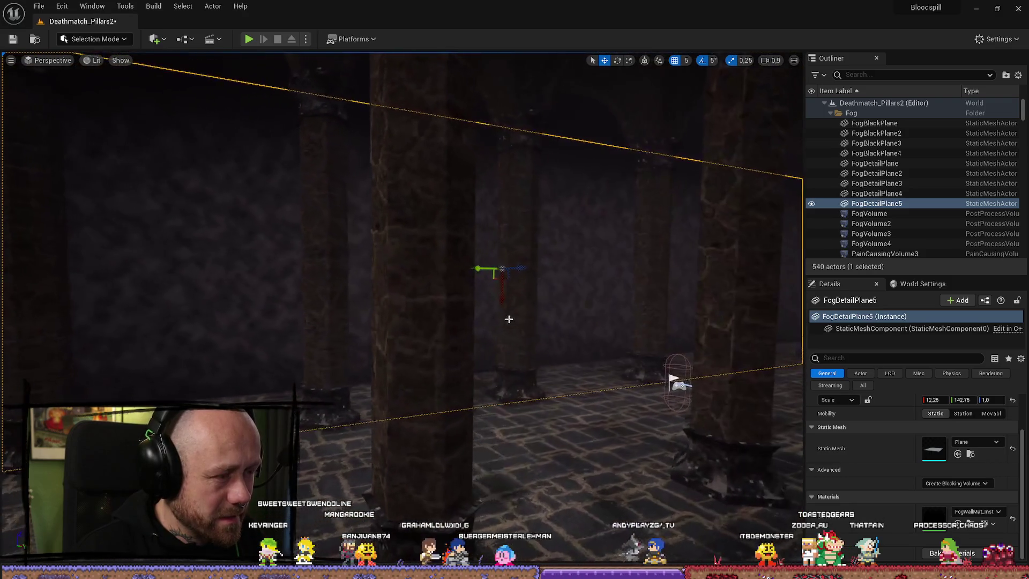
# Play-test Deathmatch_Pillars2, deploying and respawning in the pillar hall, then stop with Esc
pyautogui.click(251, 42)
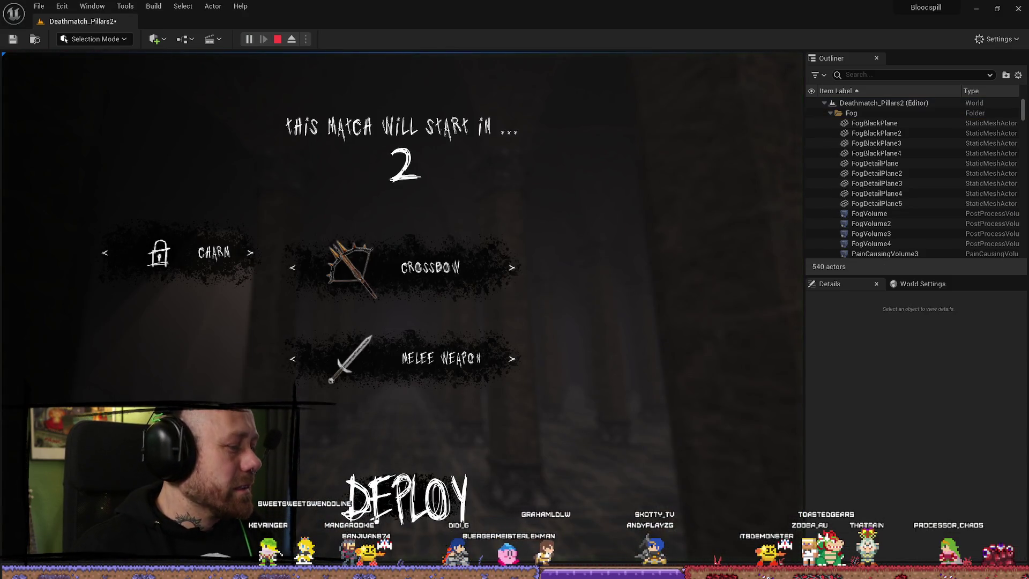
pyautogui.click(407, 499)
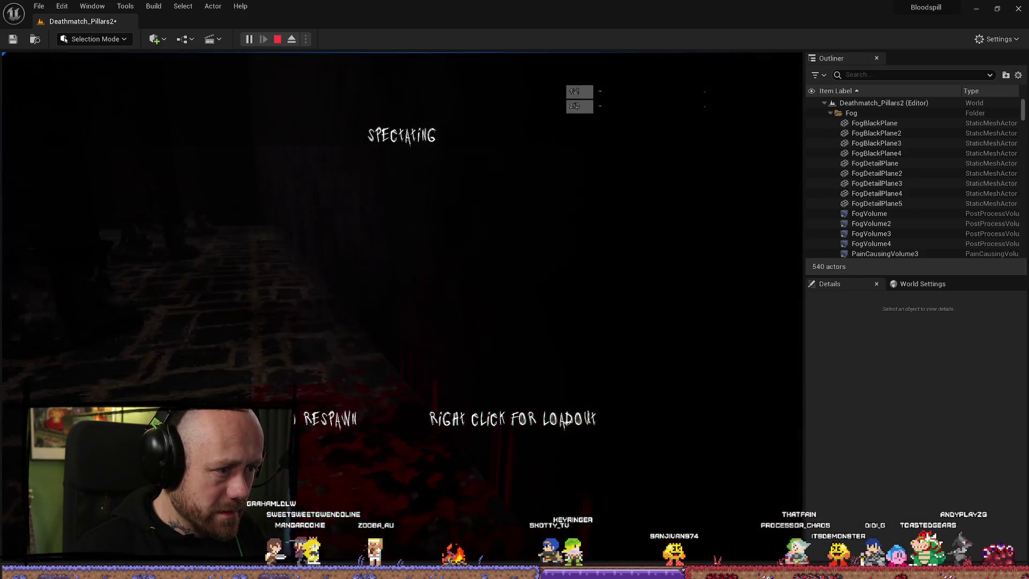
pyautogui.click(402, 307)
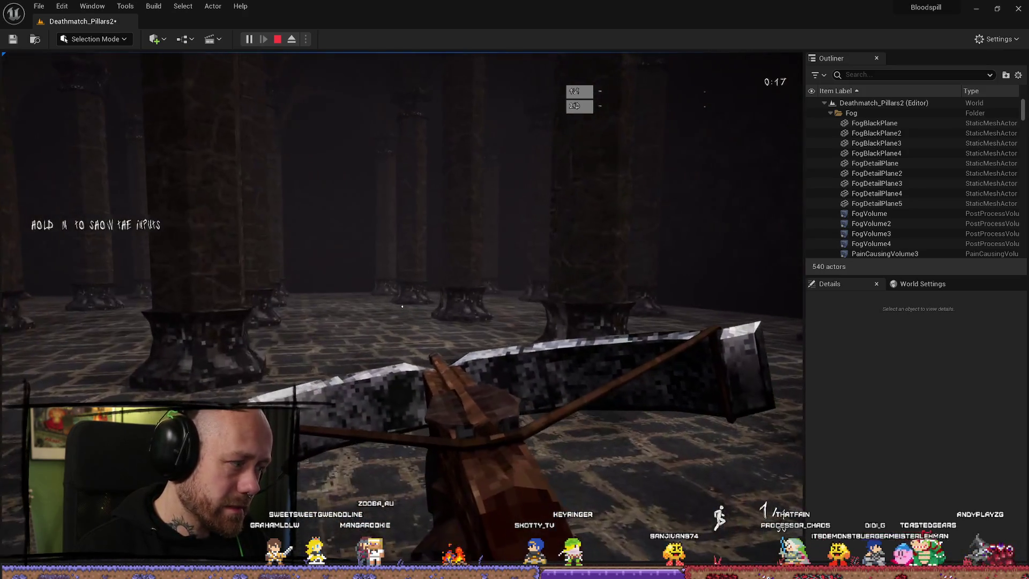
pyautogui.press('Escape')
# Close the message log and pull the view back toward the hall's dark wall
pyautogui.click(882, 84)
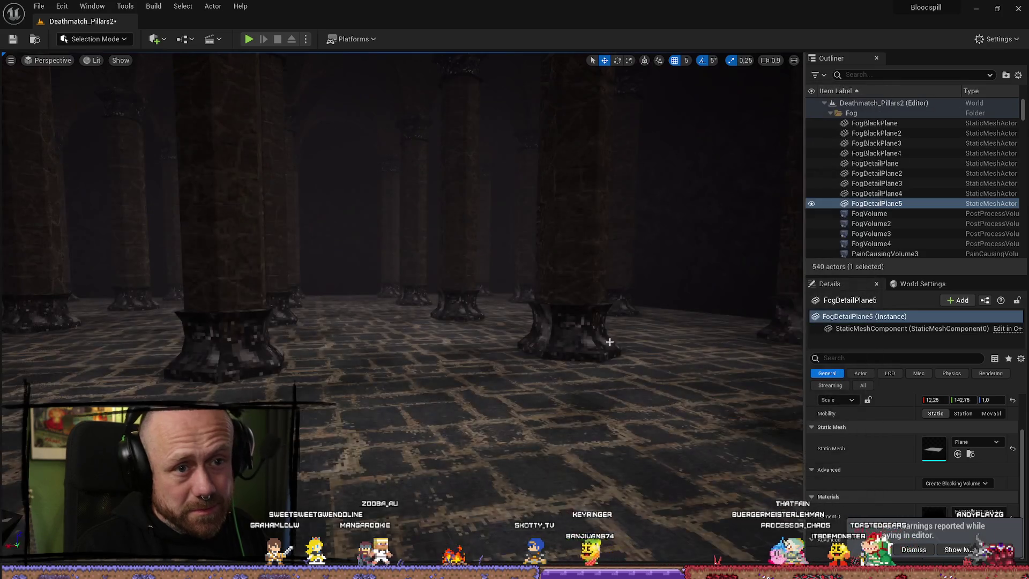
pyautogui.moveTo(494, 400)
pyautogui.mouseDown()
pyautogui.moveTo(485, 423)
pyautogui.moveTo(504, 434)
pyautogui.moveTo(499, 445)
pyautogui.moveTo(494, 365)
pyautogui.mouseUp()
pyautogui.moveTo(611, 352)
pyautogui.mouseDown()
pyautogui.moveTo(655, 276)
pyautogui.moveTo(579, 395)
pyautogui.moveTo(631, 376)
pyautogui.moveTo(482, 301)
pyautogui.mouseUp()
pyautogui.click(631, 376)
# Delete FogDetailPlane5 from the pillar hall, then select FogDetailPlane4
pyautogui.click(562, 348)
pyautogui.press('Delete')
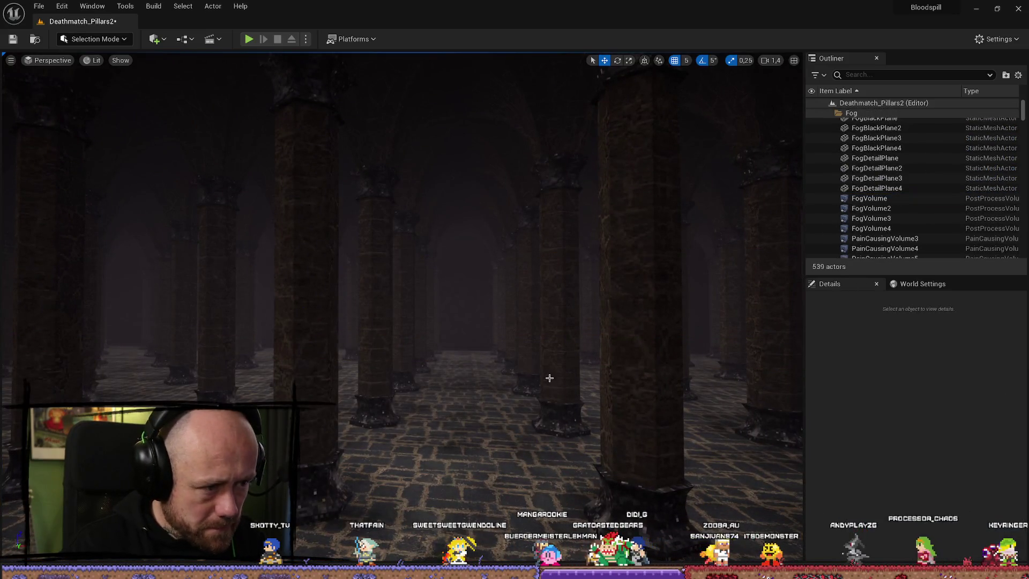
pyautogui.scroll(10, 620, 379)
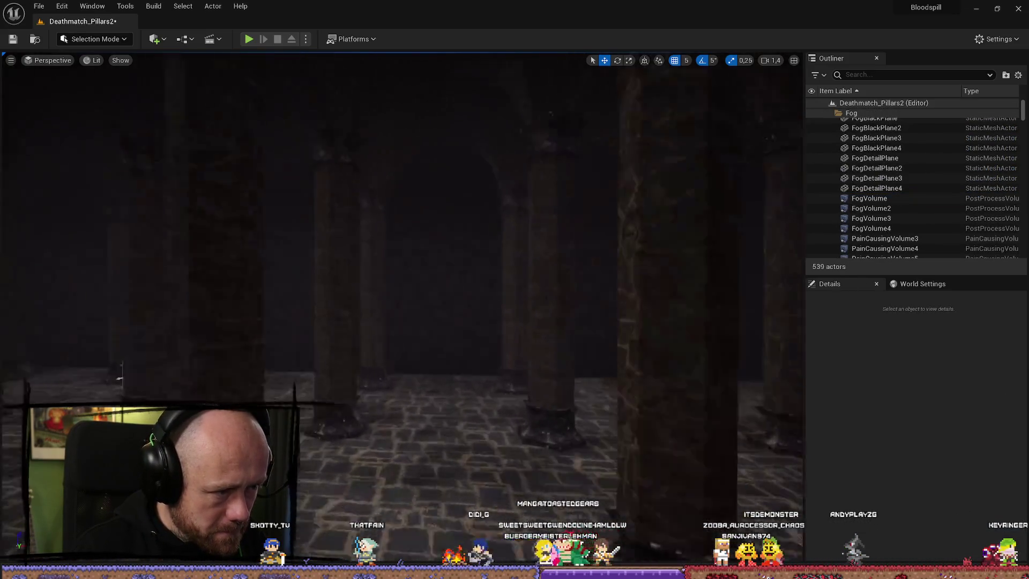
pyautogui.scroll(6, 459, 322)
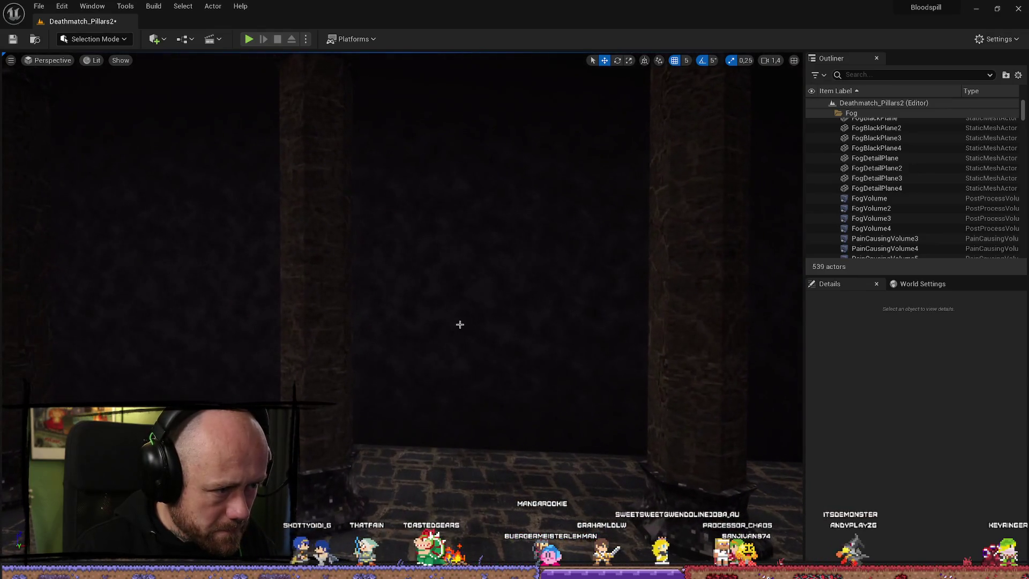
pyautogui.click(549, 367)
# Find FogDetailPlane4's FogWallMat_Inst material among project assets and open it for editing
pyautogui.scroll(-10, 553, 333)
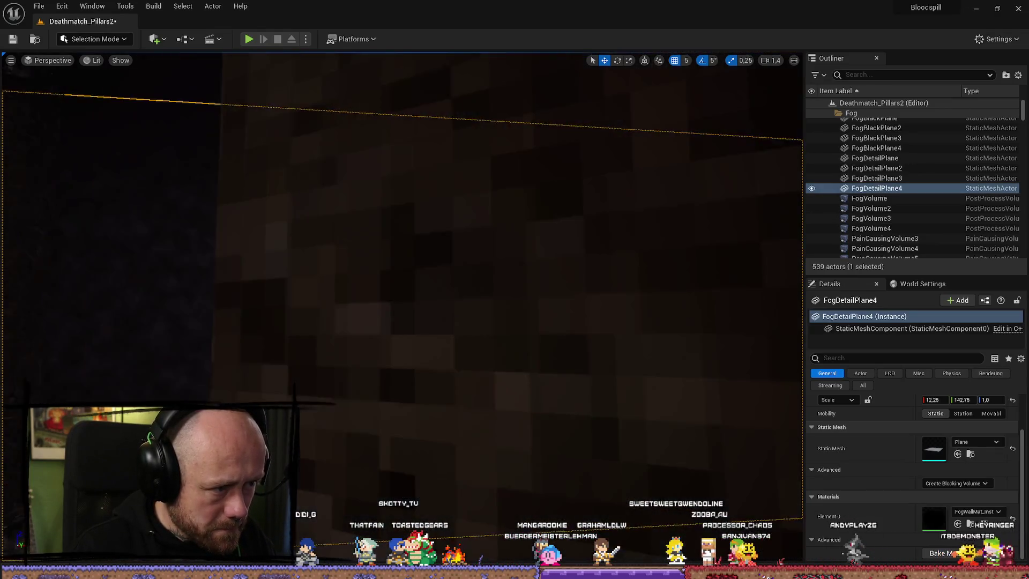
pyautogui.click(971, 526)
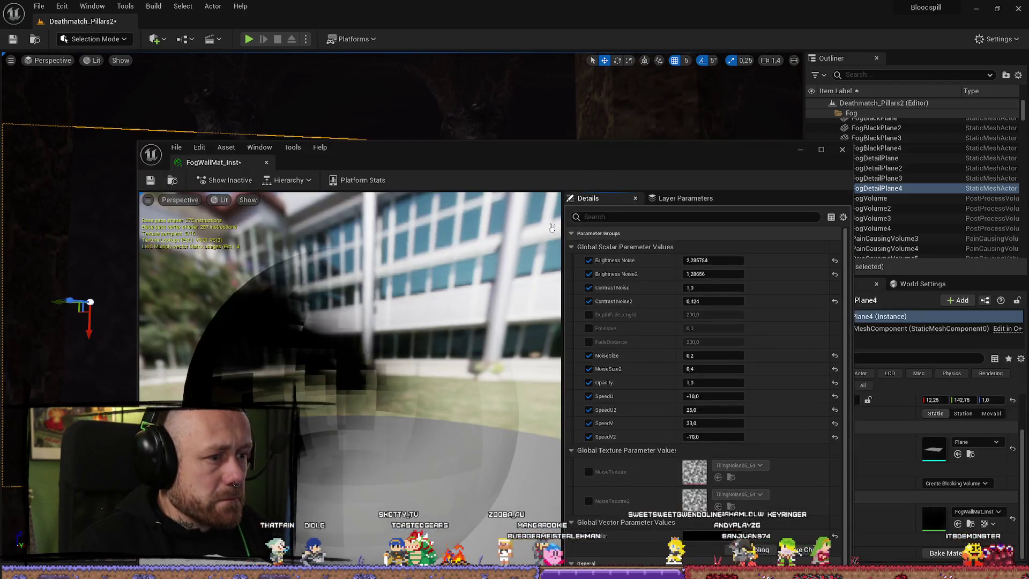
pyautogui.click(293, 285)
pyautogui.moveTo(293, 284); pyautogui.dragTo(111, 290)
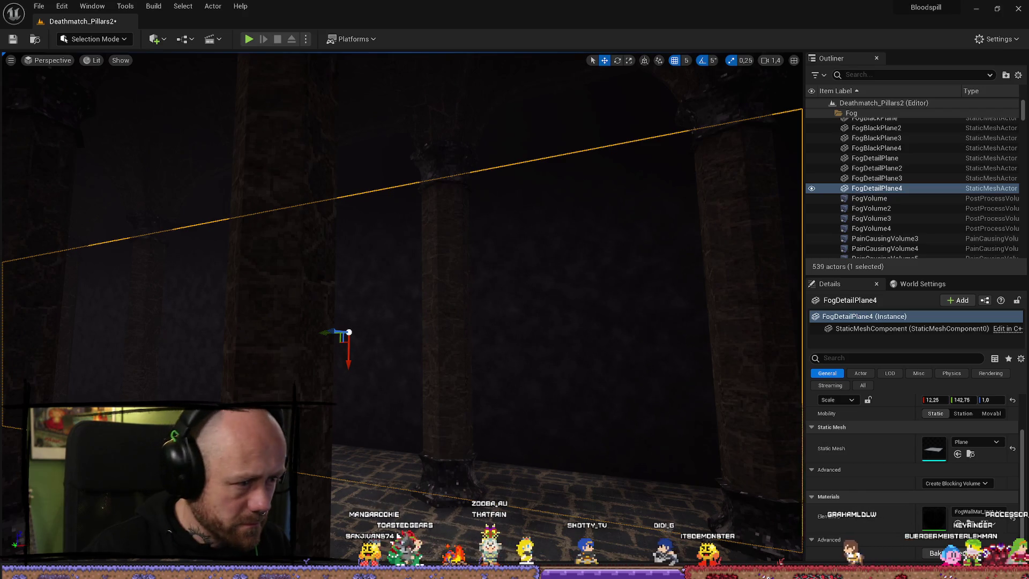
pyautogui.click(438, 444)
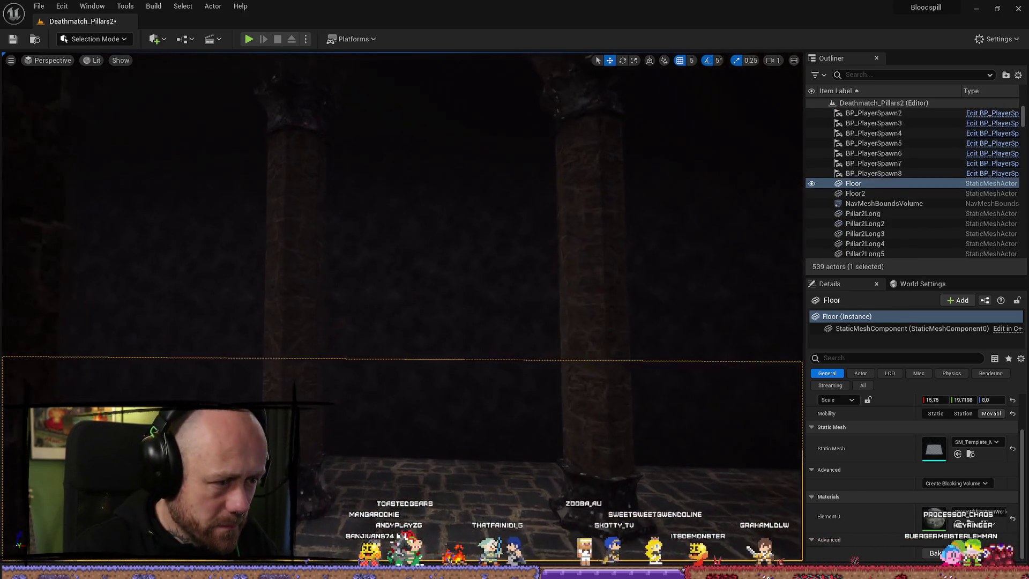
pyautogui.moveTo(482, 525); pyautogui.dragTo(516, 509)
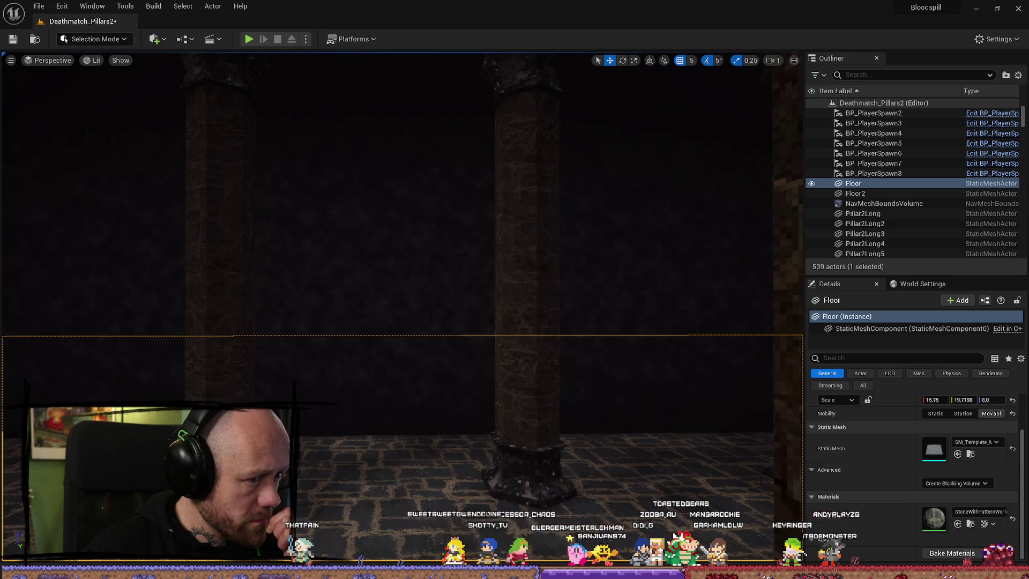
# Duplicate FogDetailPlane4 as FogDetailPlane5 and move the copy to a new spot in the hall
pyautogui.click(430, 343)
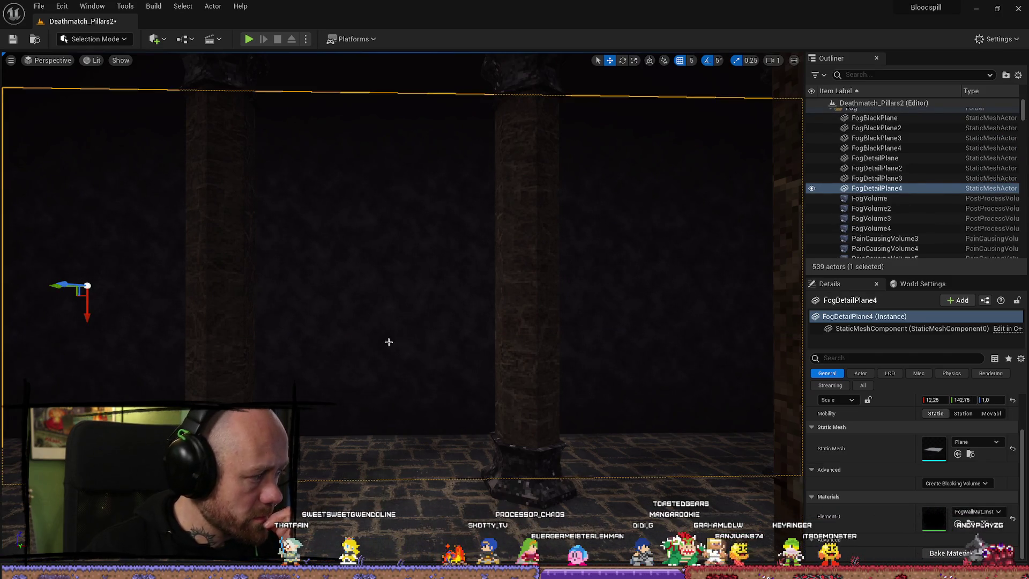
pyautogui.hotkey('ctrl', 'd')
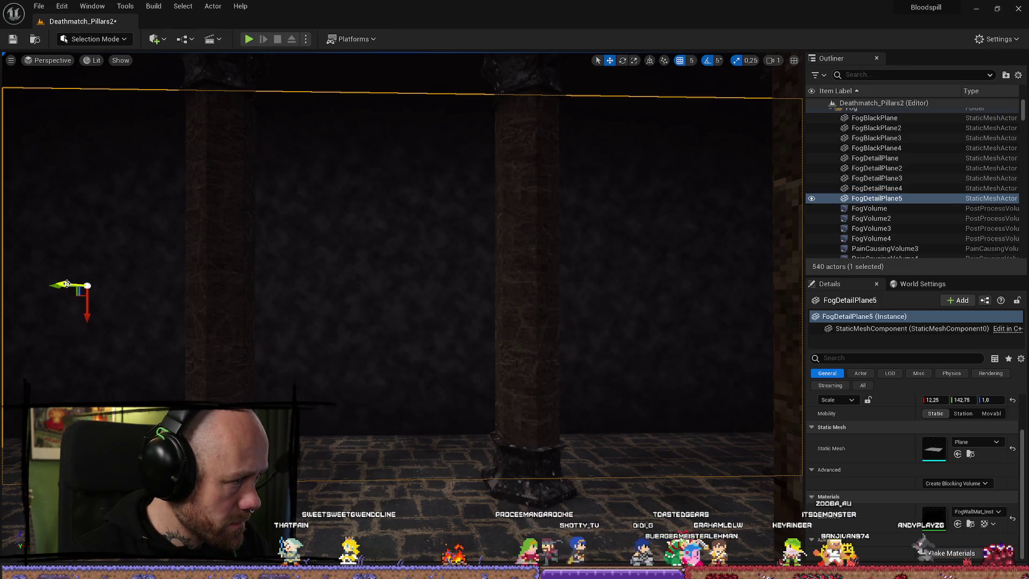
pyautogui.moveTo(67, 284)
pyautogui.mouseDown()
pyautogui.moveTo(166, 300)
pyautogui.moveTo(260, 285)
pyautogui.moveTo(117, 256)
pyautogui.moveTo(486, 479)
pyautogui.mouseUp()
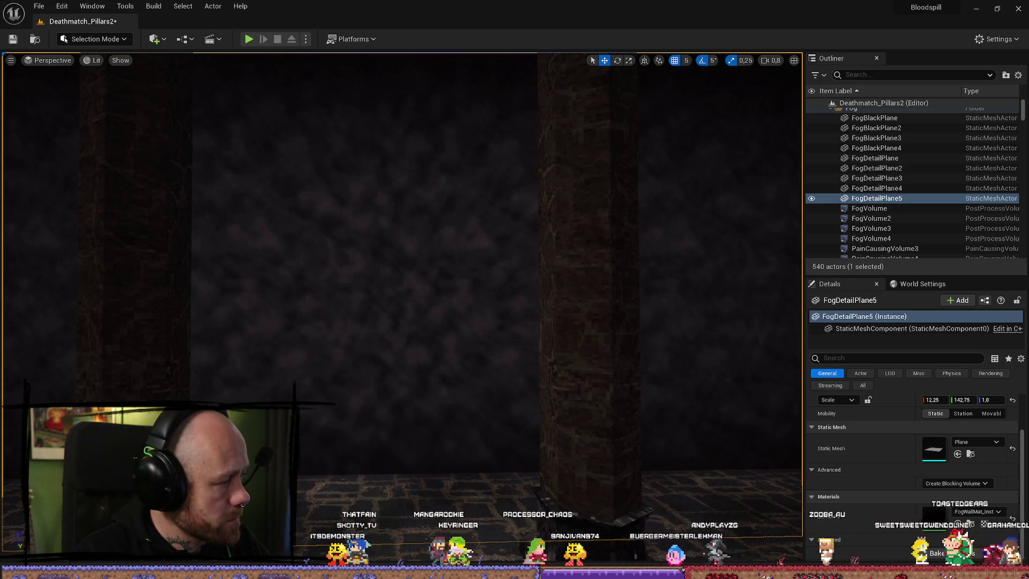
pyautogui.moveTo(480, 414)
pyautogui.mouseDown()
pyautogui.moveTo(456, 411)
pyautogui.moveTo(458, 370)
pyautogui.moveTo(341, 248)
pyautogui.mouseUp()
# Start a play test of the level and walk the player toward a wall
pyautogui.click(248, 39)
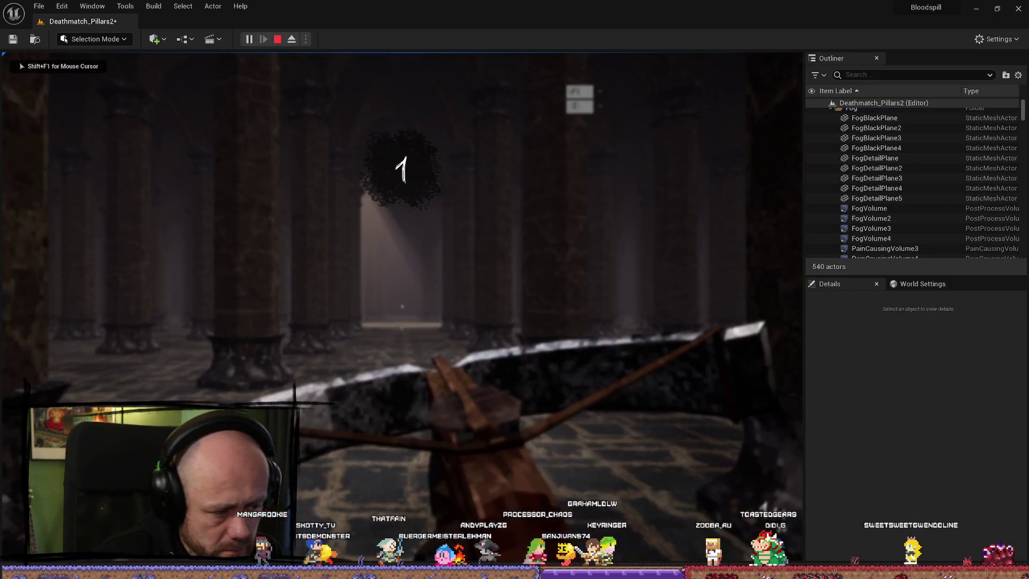
pyautogui.press('w')
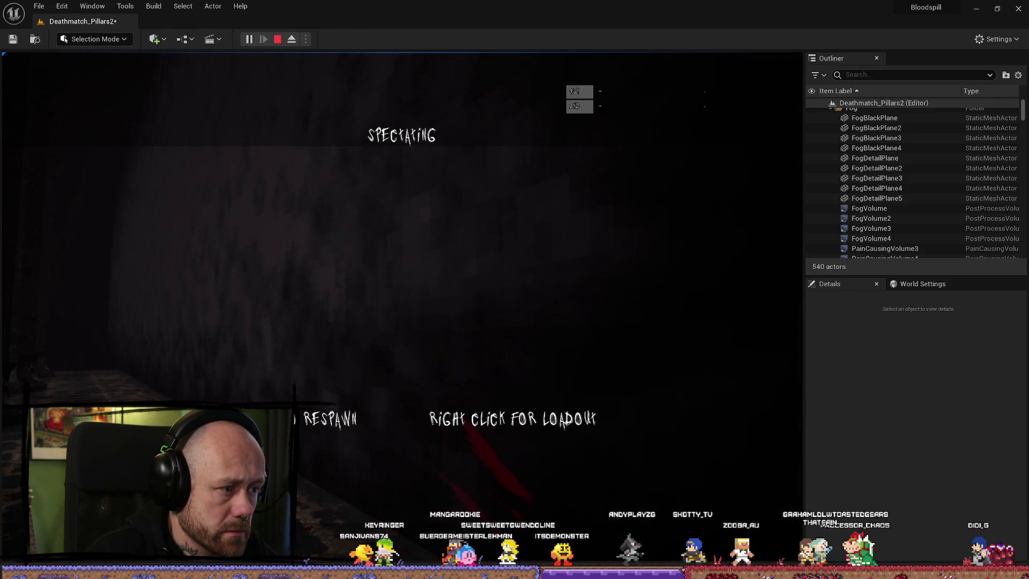
# End the play test, close the message log and pull back for a wide view of the hall
pyautogui.press('Escape')
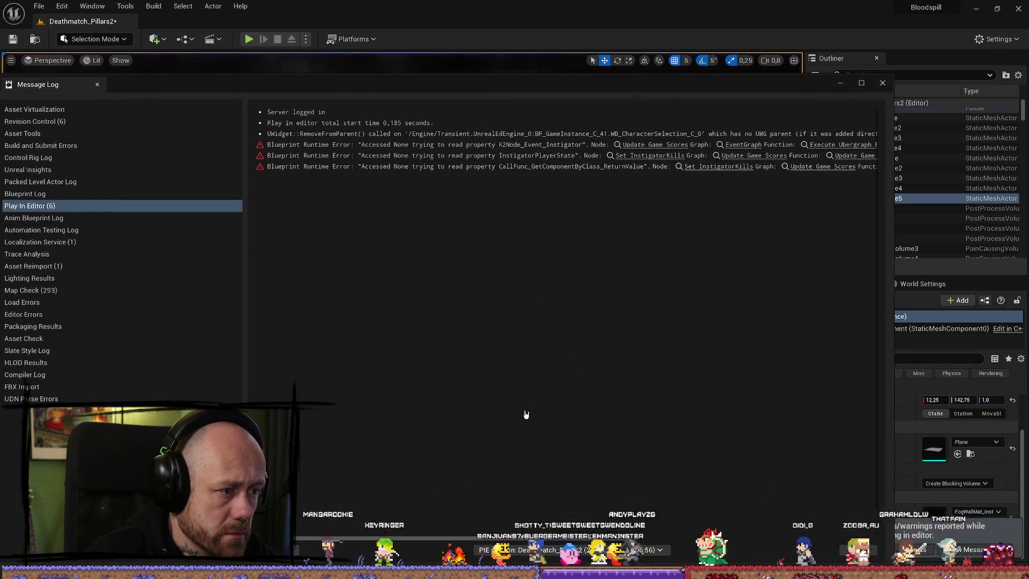
pyautogui.click(882, 83)
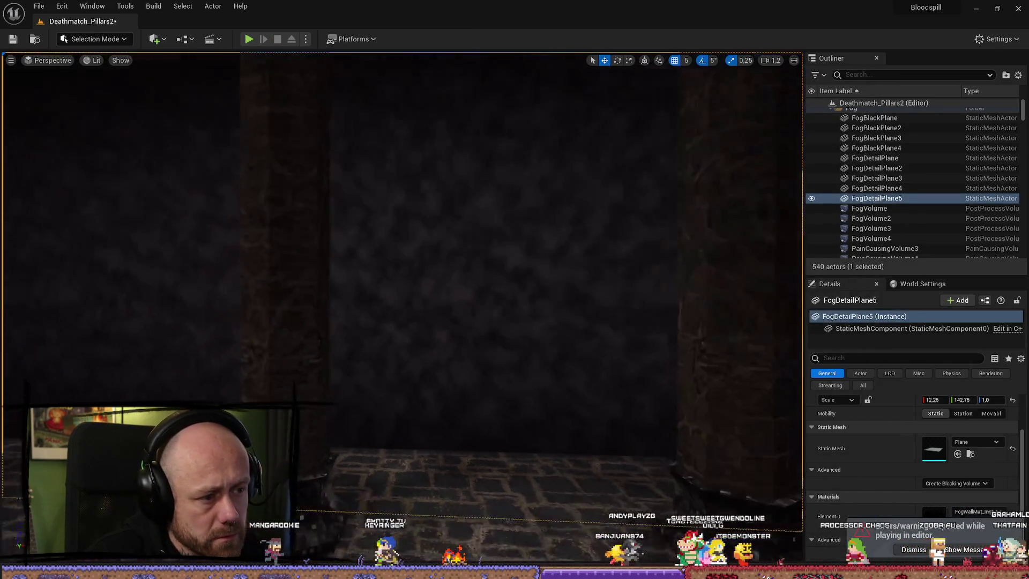
pyautogui.moveTo(469, 300)
pyautogui.mouseDown()
pyautogui.moveTo(395, 368)
pyautogui.moveTo(395, 284)
pyautogui.moveTo(372, 249)
pyautogui.moveTo(469, 284)
pyautogui.moveTo(533, 259)
pyautogui.moveTo(506, 280)
pyautogui.mouseUp()
pyautogui.click(407, 321)
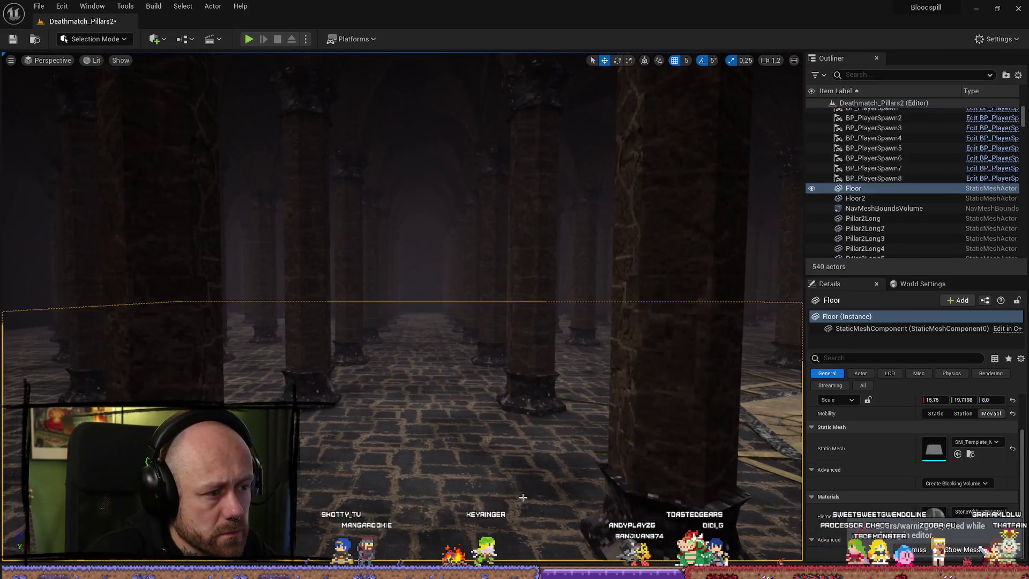
# Move in near the pillars and delete FogDetailPlane5
pyautogui.moveTo(406, 320)
pyautogui.mouseDown()
pyautogui.moveTo(139, 316)
pyautogui.moveTo(177, 312)
pyautogui.moveTo(165, 326)
pyautogui.moveTo(114, 332)
pyautogui.moveTo(104, 361)
pyautogui.mouseUp()
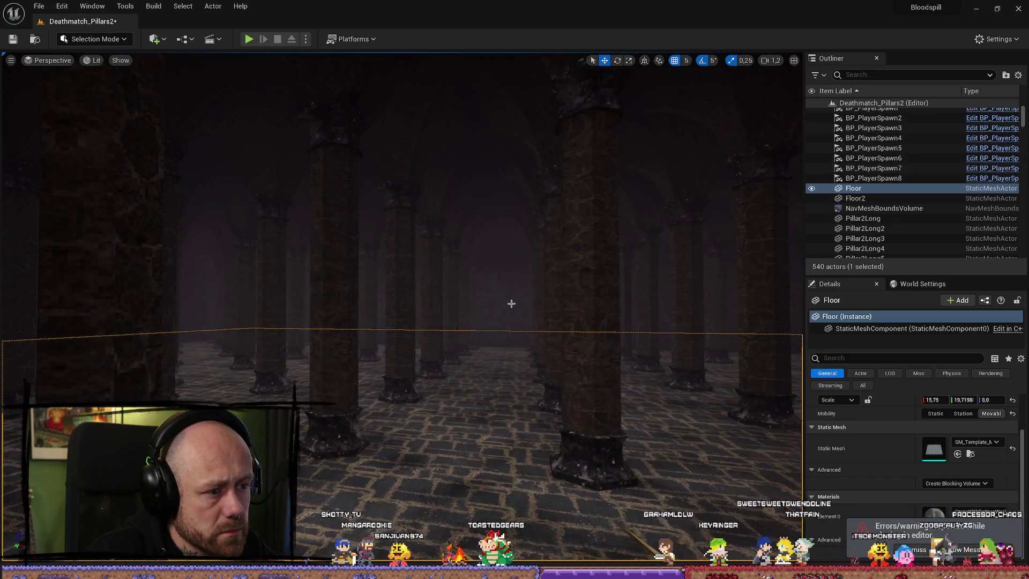
pyautogui.moveTo(512, 304); pyautogui.dragTo(539, 428)
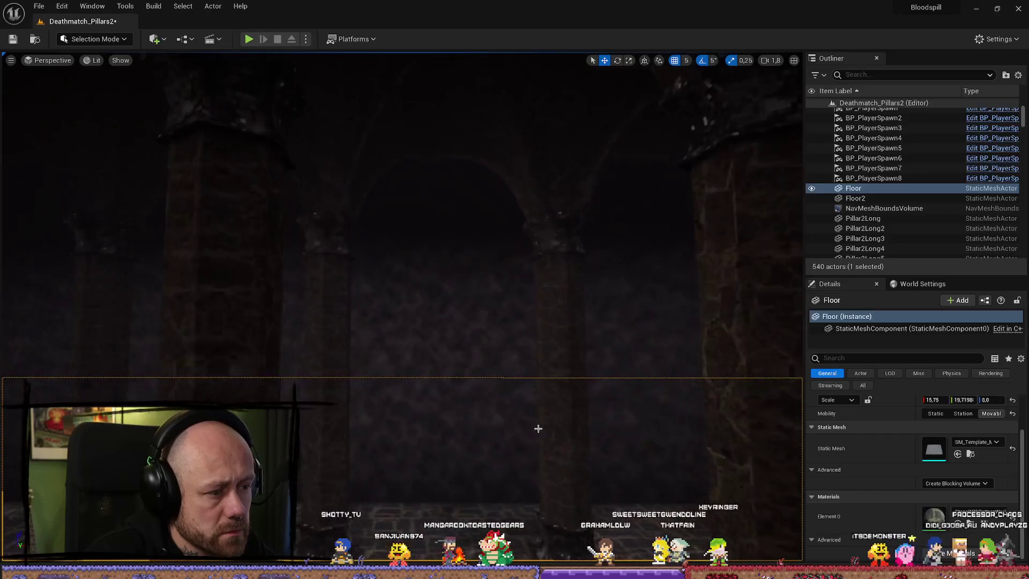
pyautogui.click(538, 428)
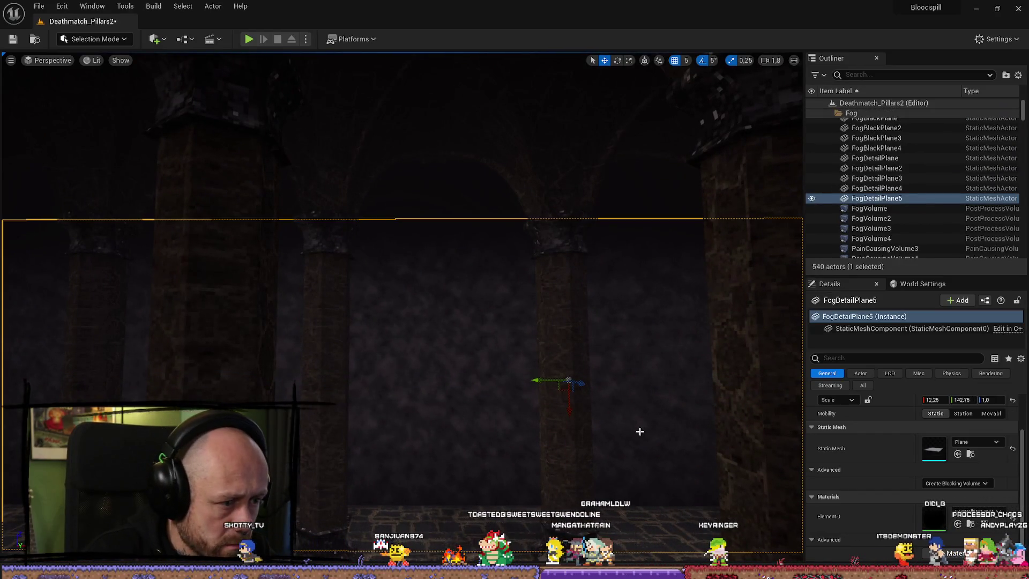
pyautogui.press('Delete')
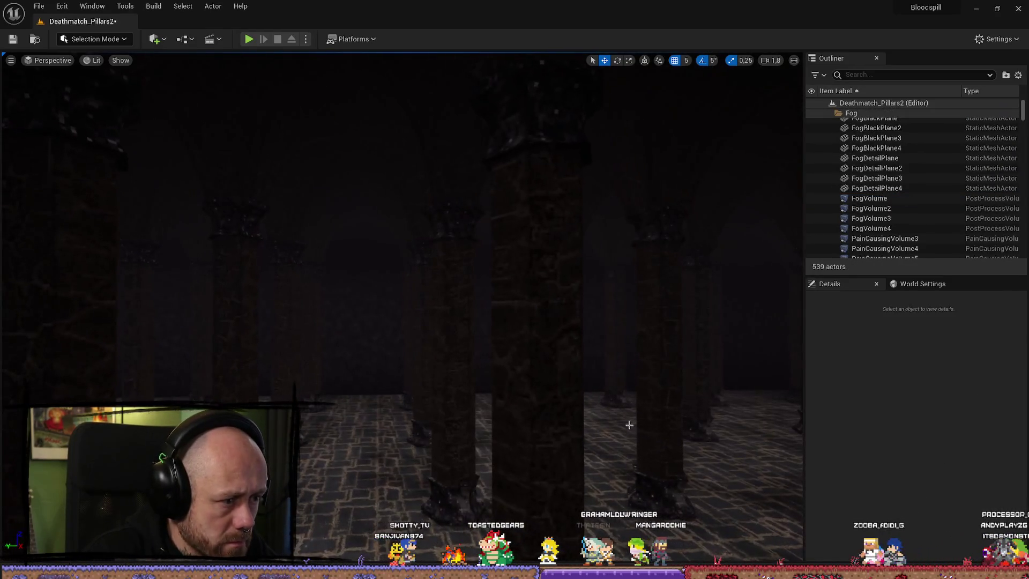
# Start a play test, dismiss the loadout menu and sprint through the pillar hall checking the fog
pyautogui.hotkey('alt', 'p')
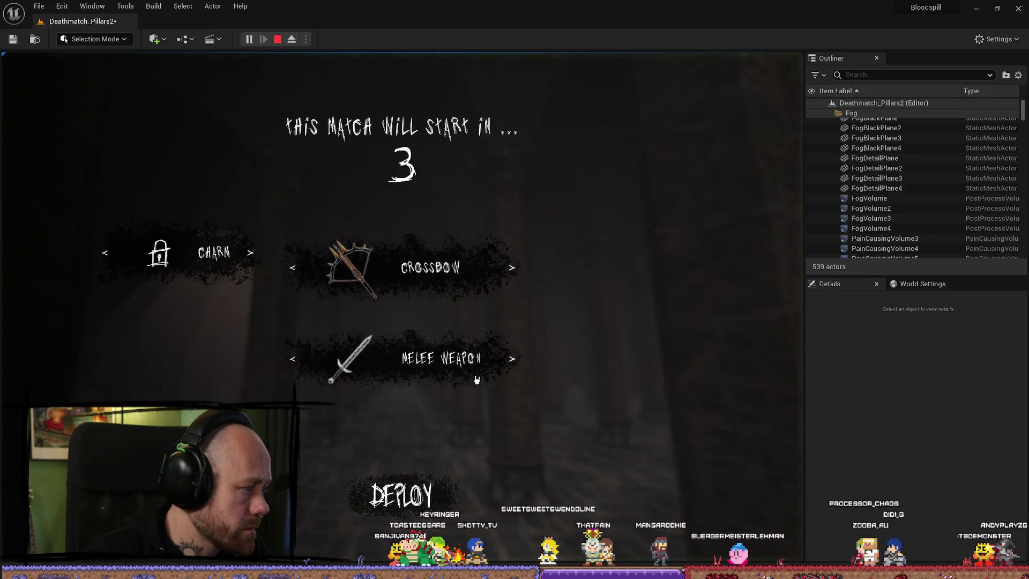
pyautogui.press('F11')
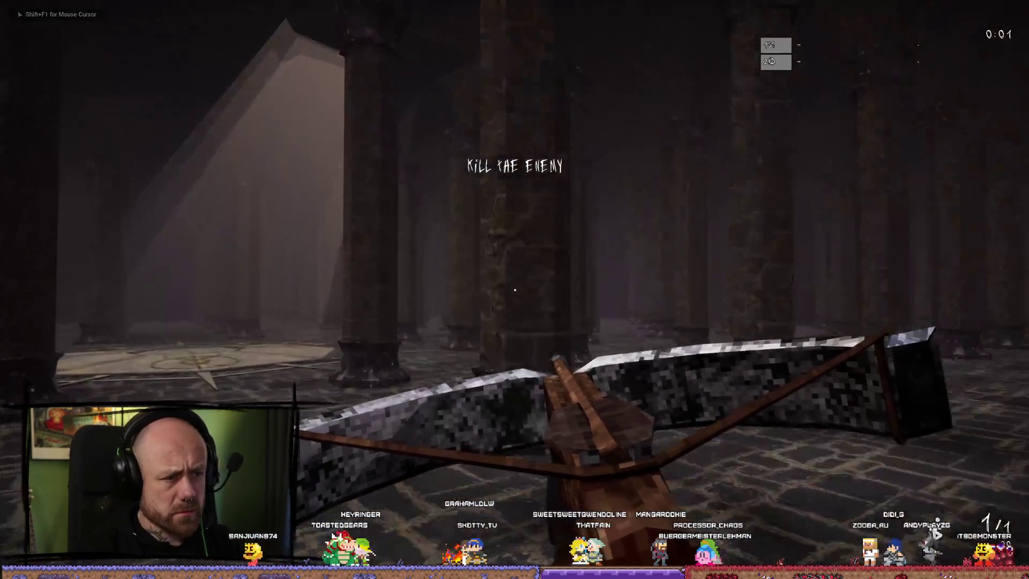
pyautogui.hotkey('shift', 'w')
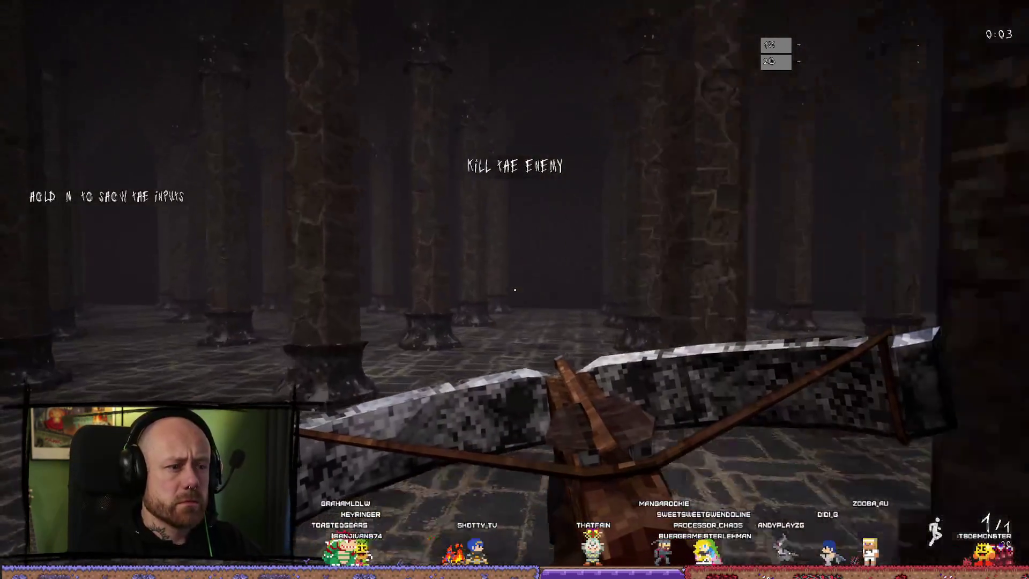
pyautogui.hotkey('shift', 'w')
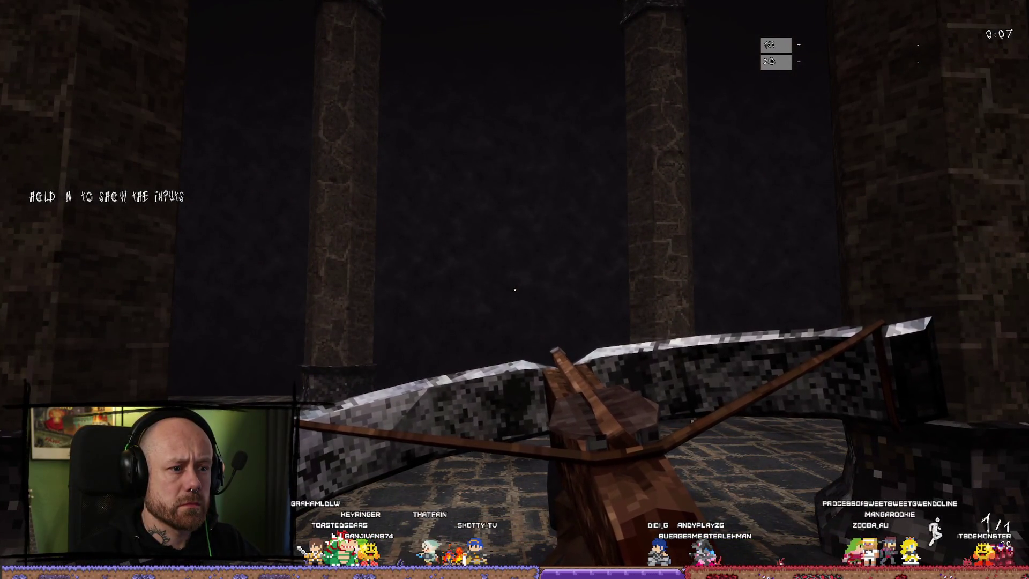
pyautogui.hotkey('shift', 'w')
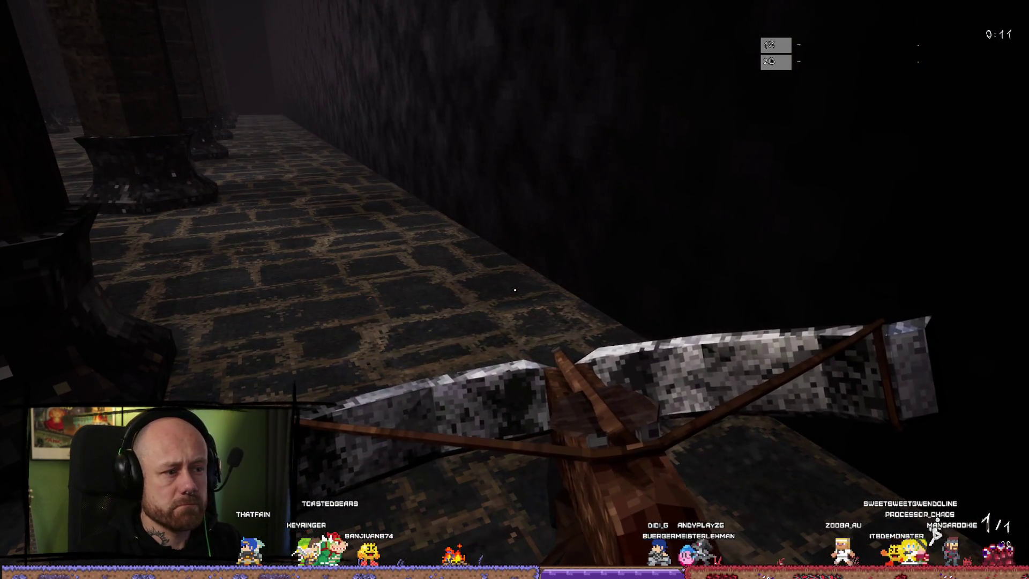
pyautogui.hotkey('shift', 'w')
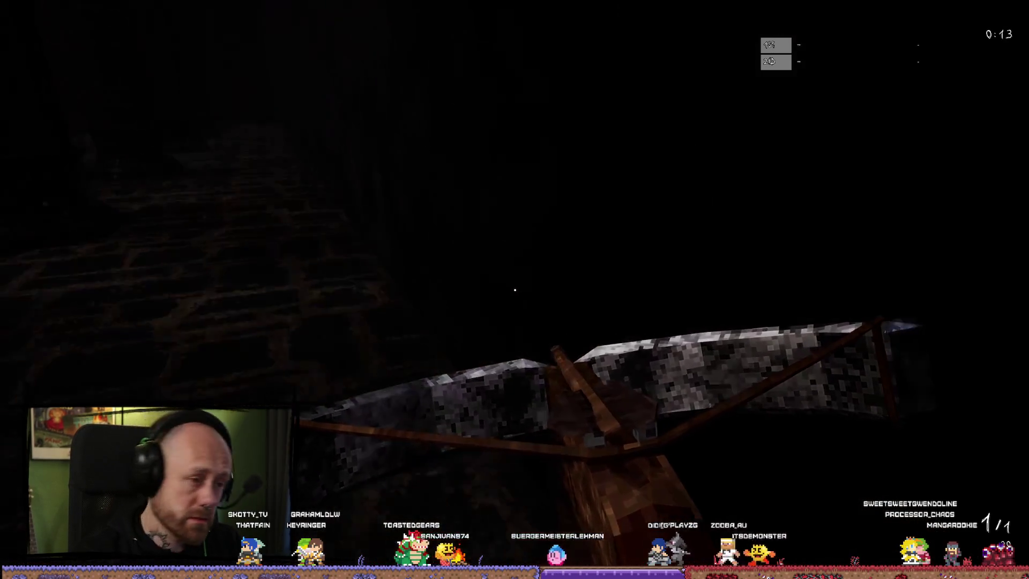
pyautogui.hotkey('shift', 'w')
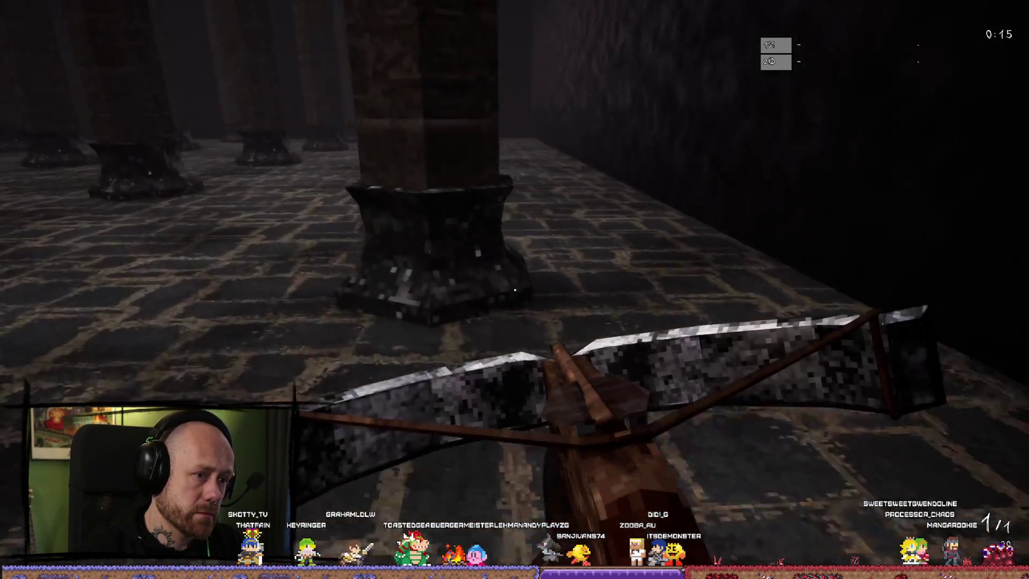
pyautogui.hotkey('shift', 'w')
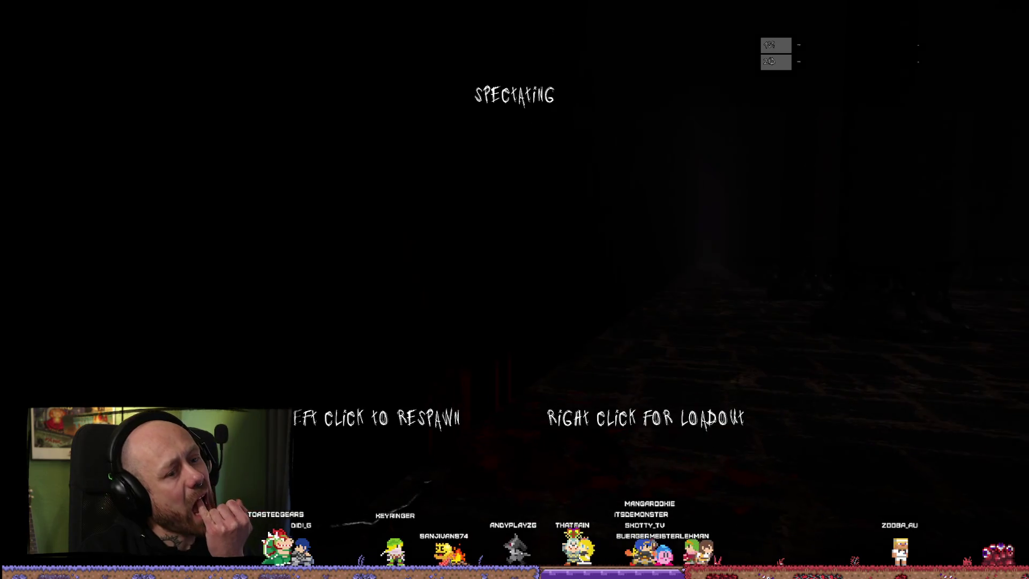
# Respawn twice, switch to the sword and walk among the pillars inspecting the fog
pyautogui.click(515, 289)
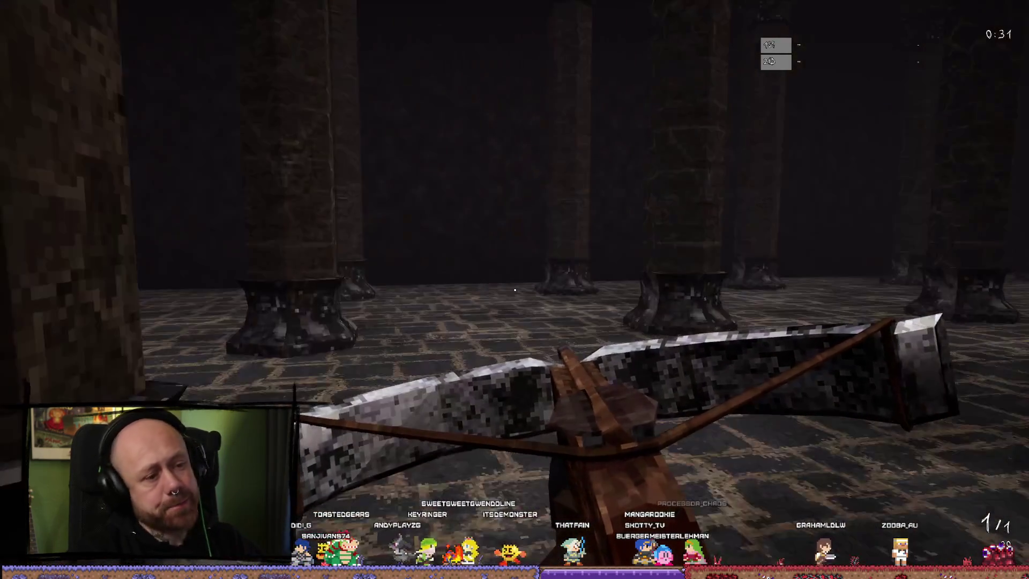
pyautogui.press('w')
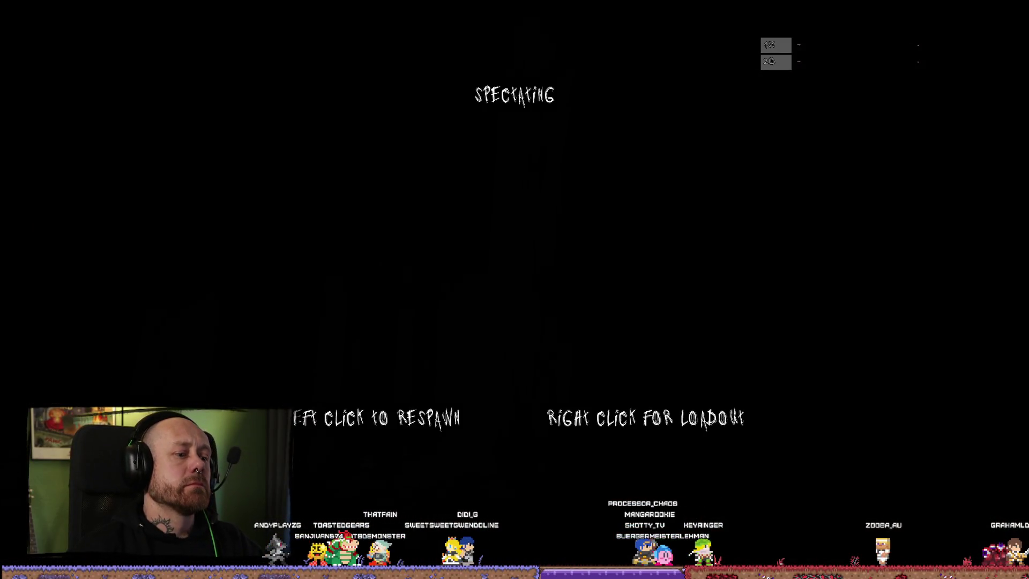
pyautogui.click(514, 290)
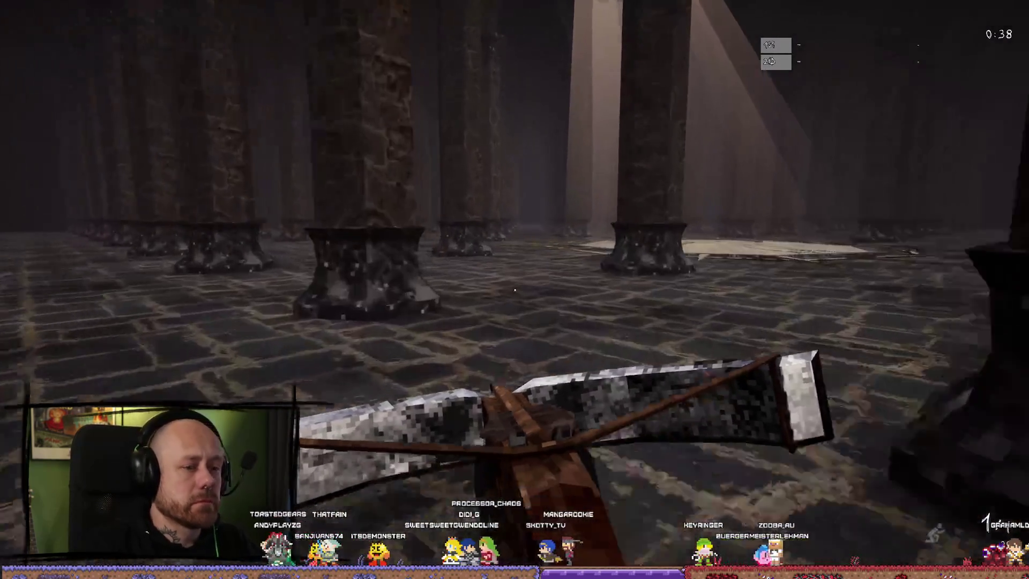
pyautogui.press('1')
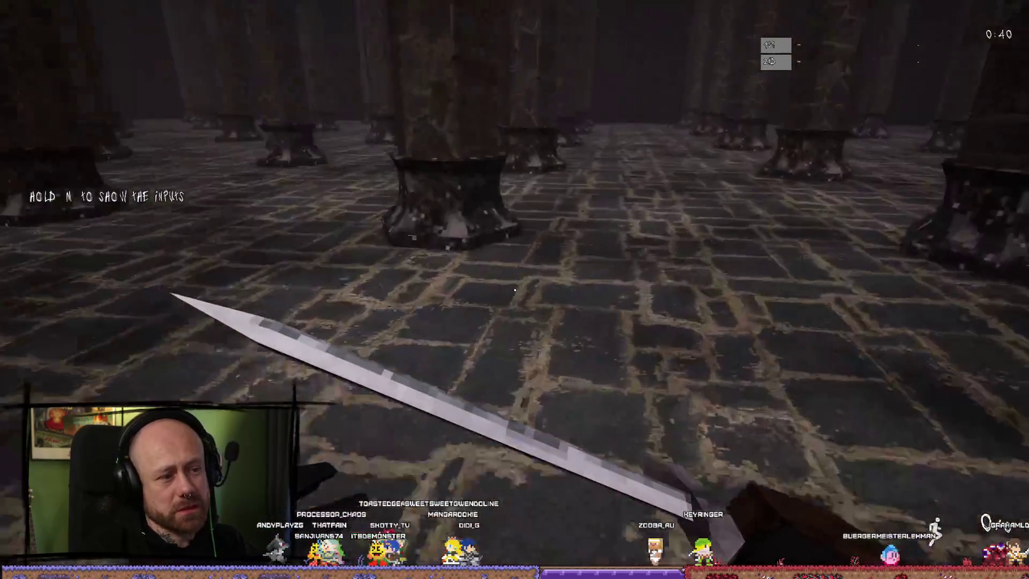
pyautogui.press('w')
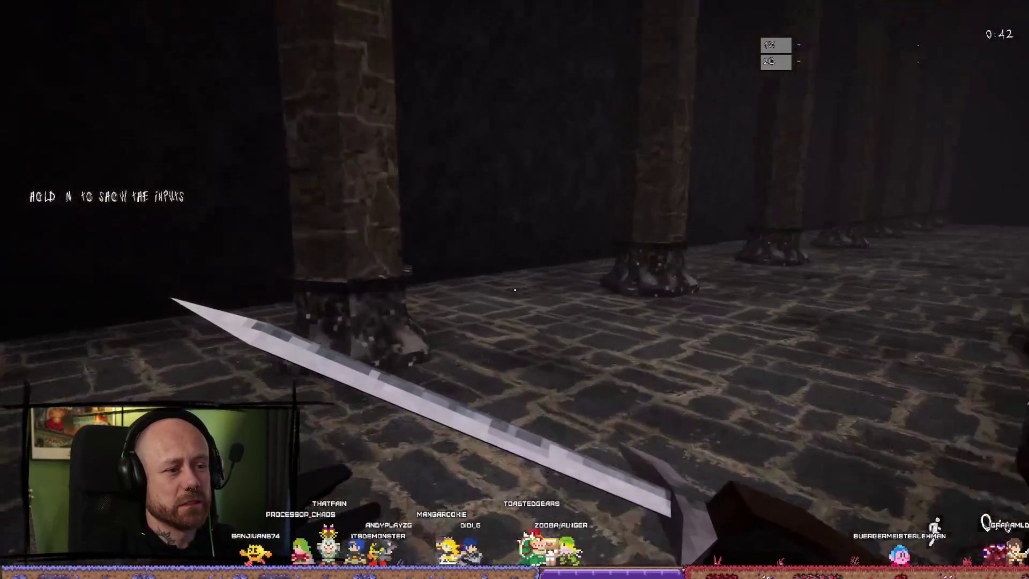
pyautogui.press('w')
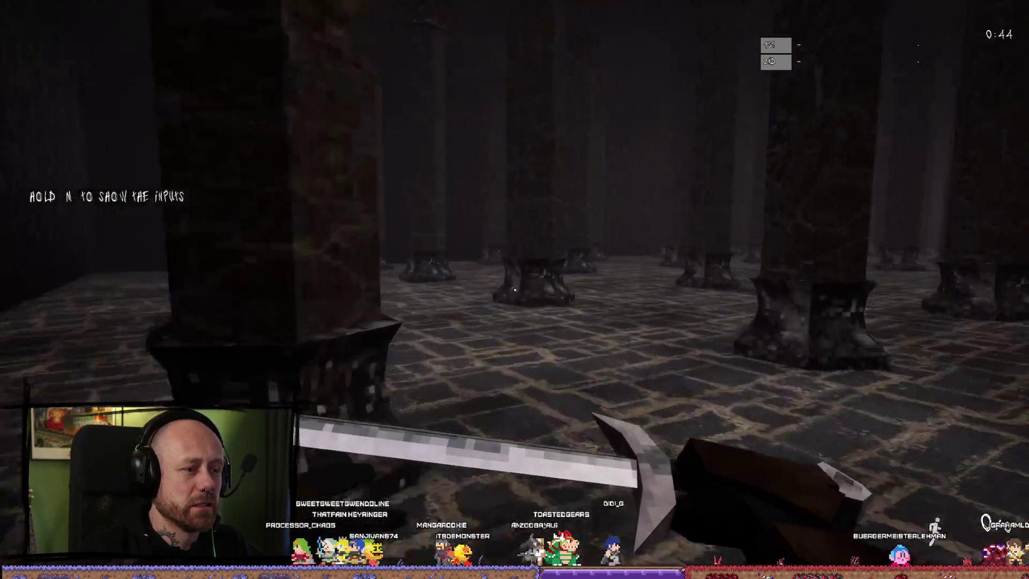
pyautogui.press('w')
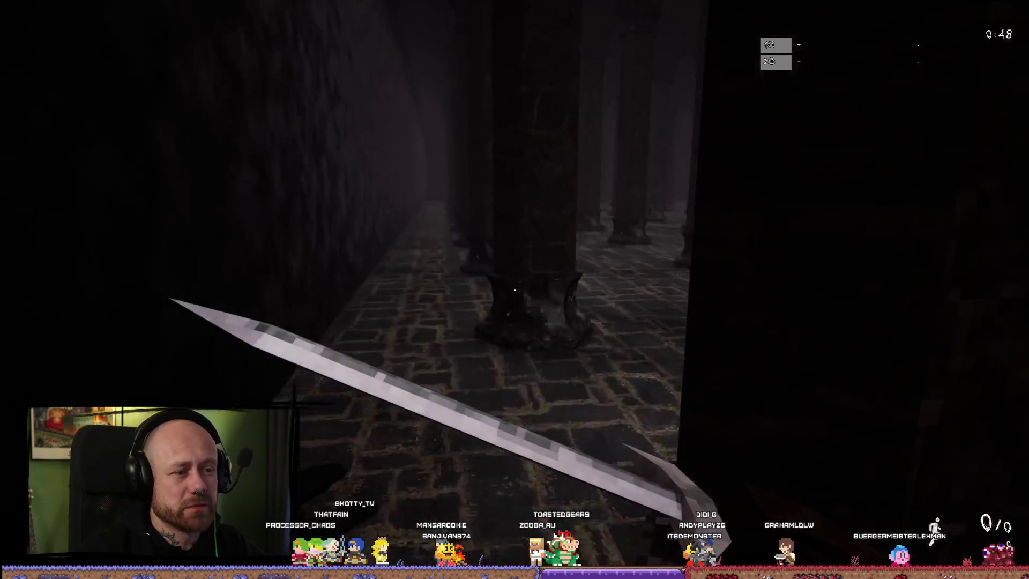
pyautogui.press('w')
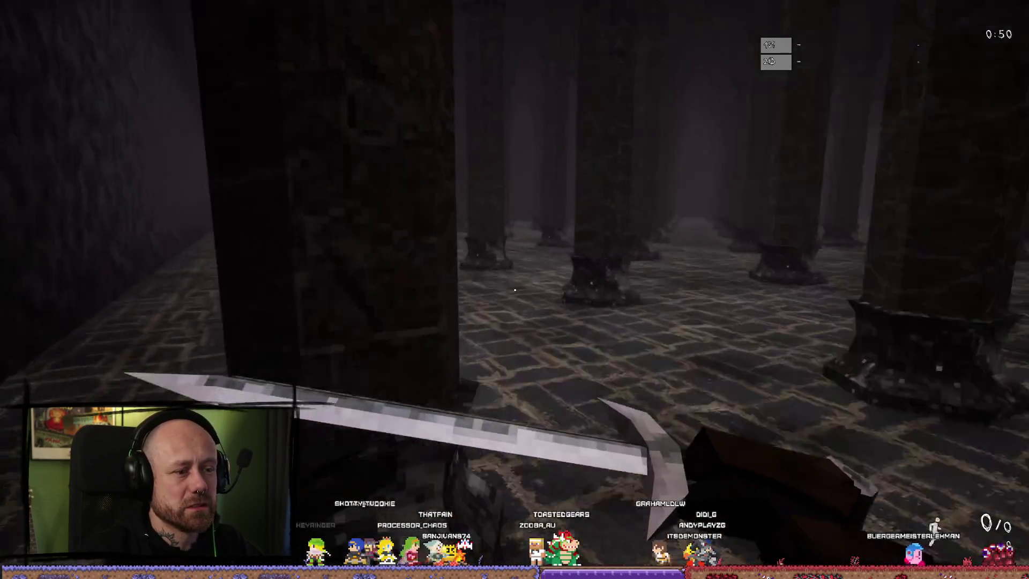
pyautogui.press('w')
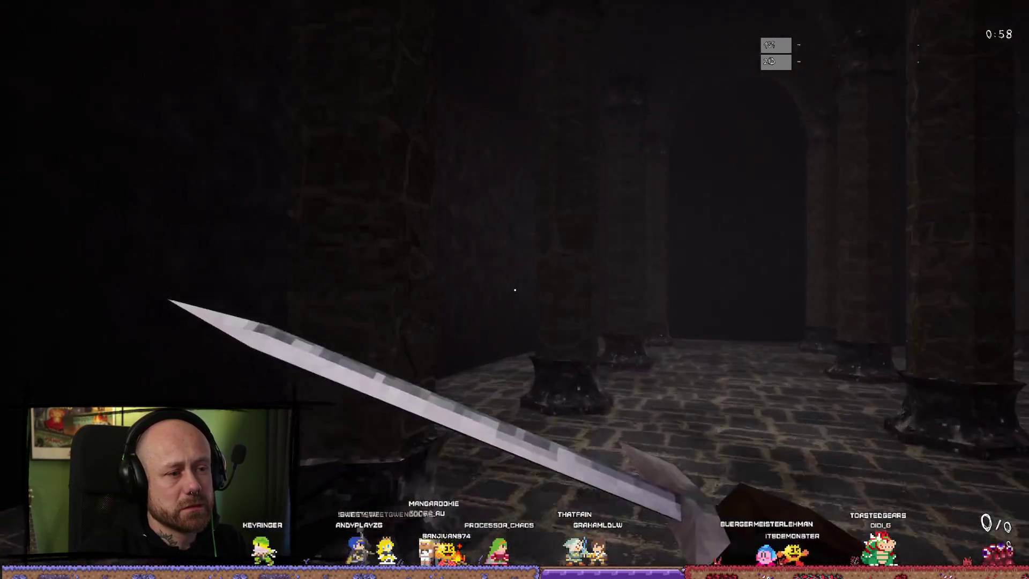
pyautogui.press('w')
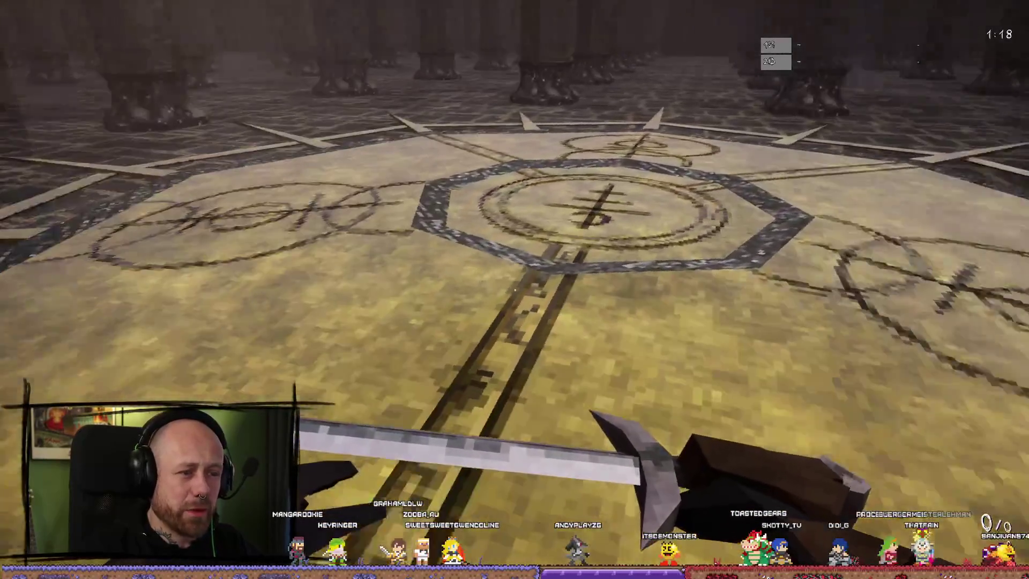
# Walk the pillar corridor toward the lit rune circle, then end the play session
pyautogui.press('w')
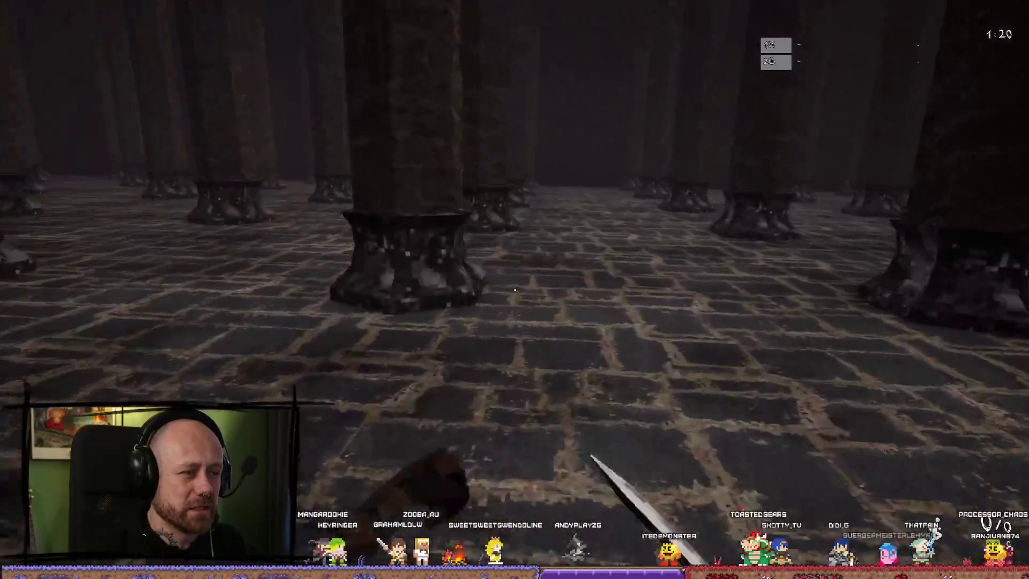
pyautogui.press('w')
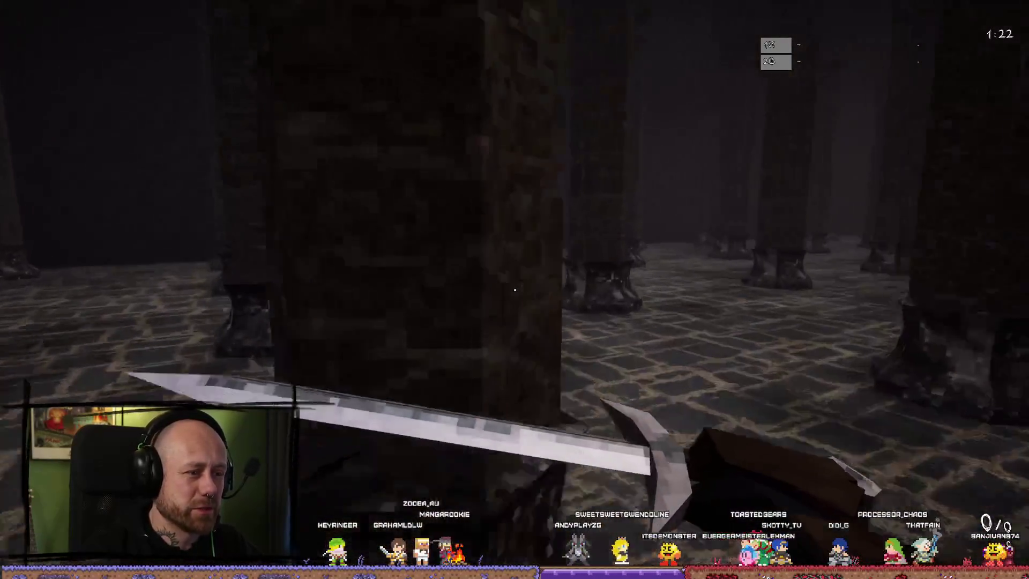
pyautogui.press('w')
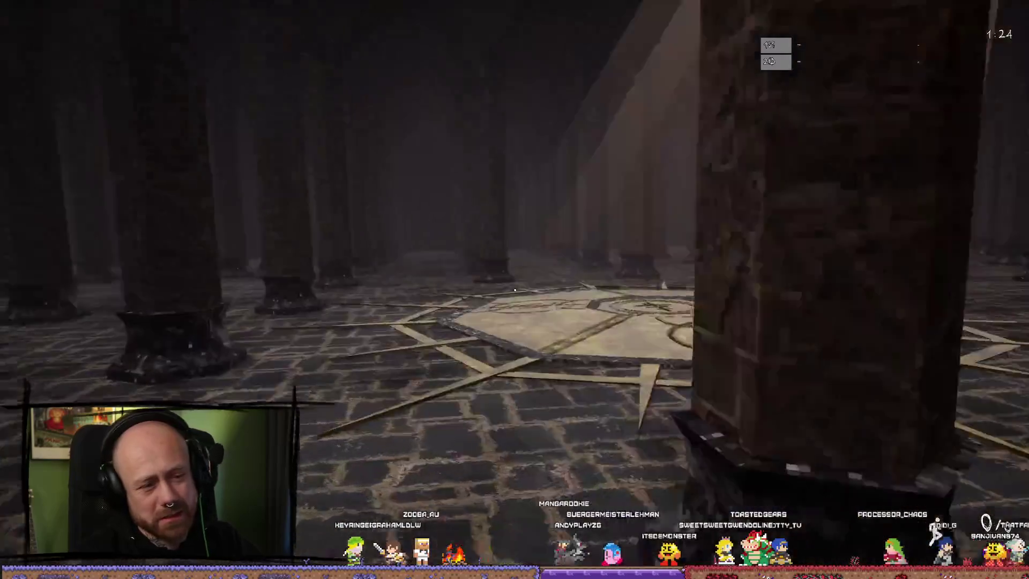
pyautogui.press('Escape')
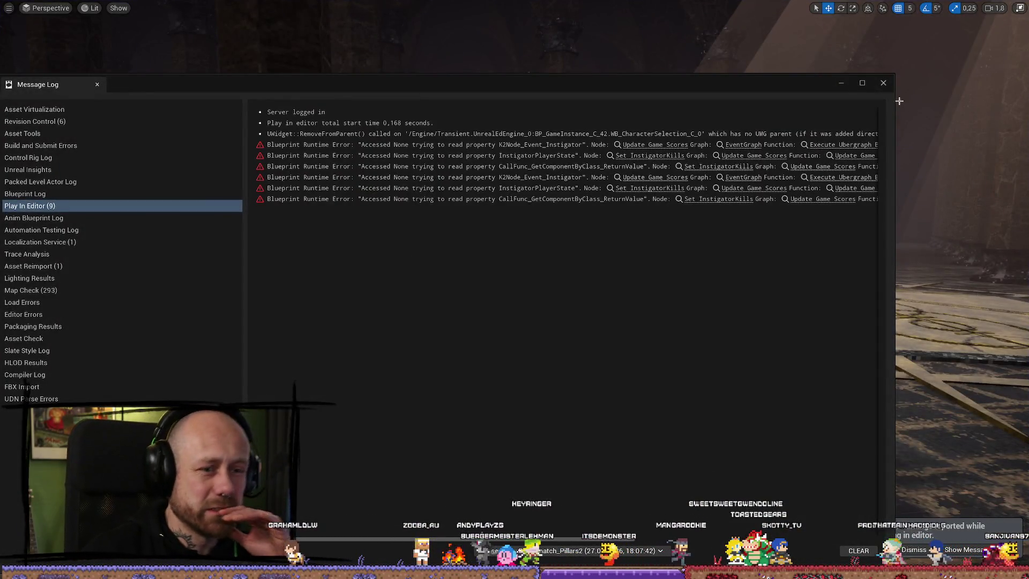
# Close the message log and save all changes to Deathmatch_Pillars2 via File > Save All
pyautogui.click(885, 85)
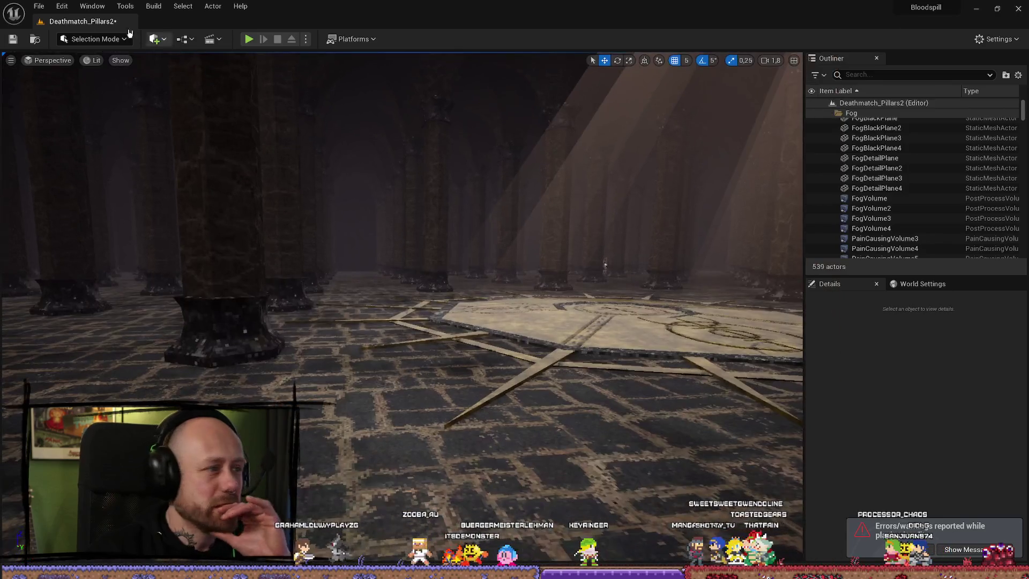
pyautogui.click(39, 6)
pyautogui.click(93, 5)
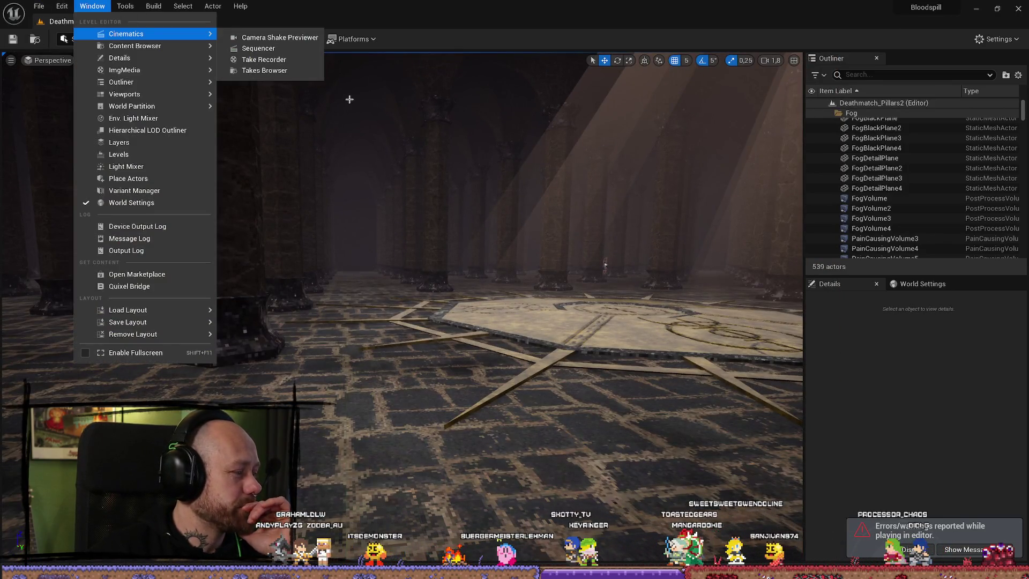
pyautogui.click(38, 5)
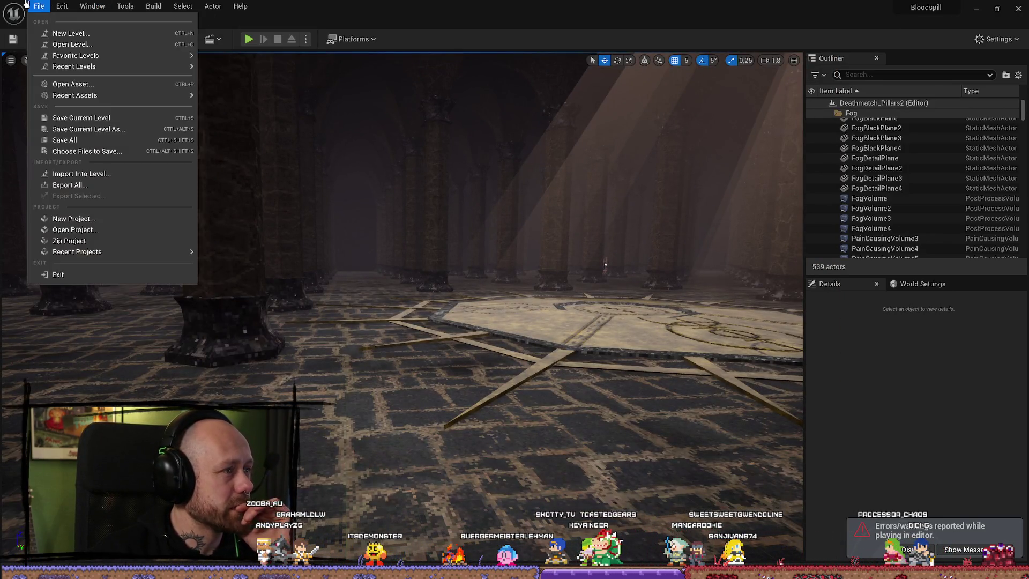
pyautogui.click(67, 140)
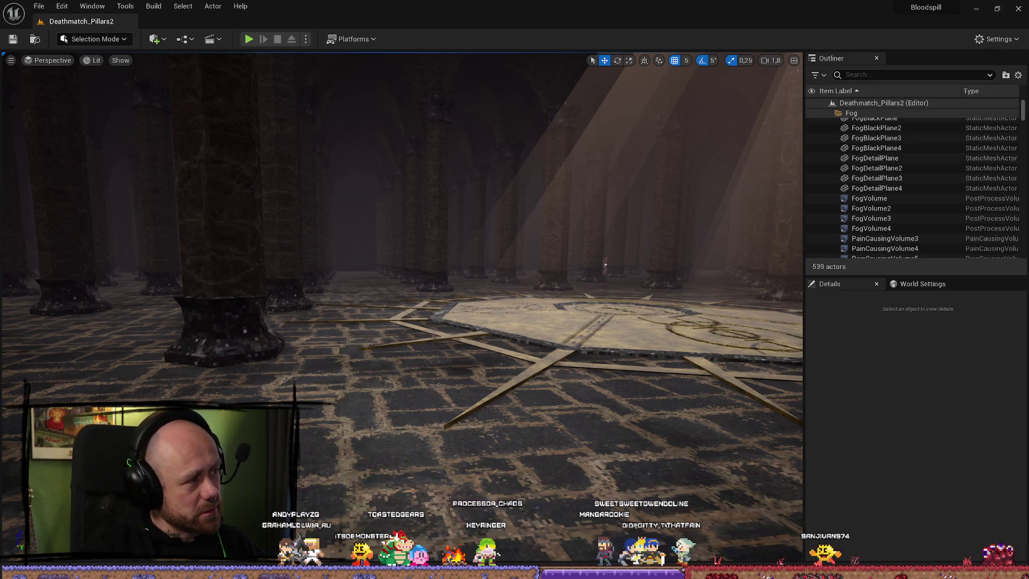
pyautogui.moveTo(605, 265)
pyautogui.mouseDown()
pyautogui.moveTo(605, 231)
pyautogui.moveTo(584, 268)
pyautogui.moveTo(568, 274)
pyautogui.moveTo(381, 269)
pyautogui.moveTo(458, 245)
pyautogui.mouseUp()
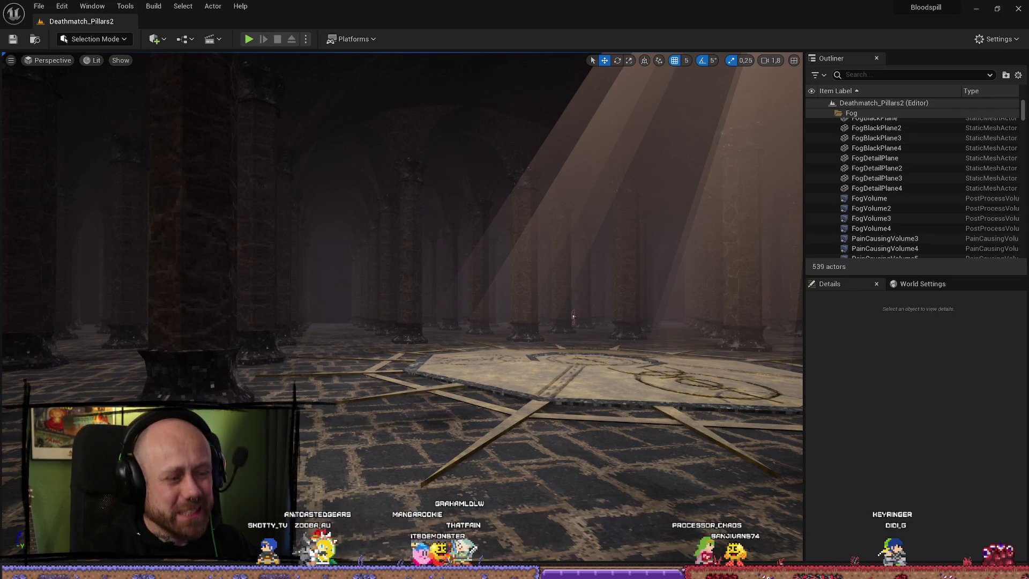
pyautogui.moveTo(514, 266); pyautogui.dragTo(524, 266)
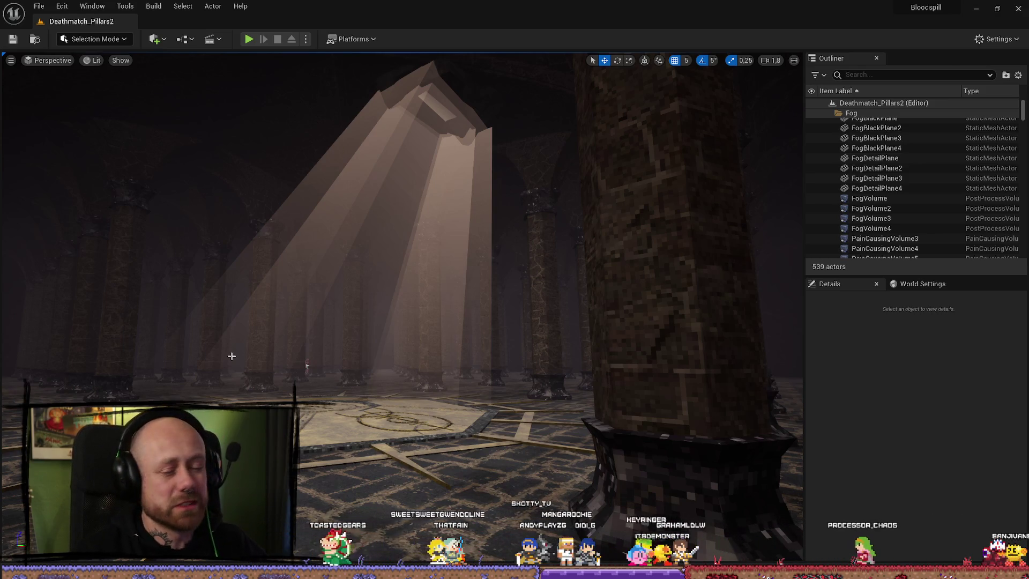
pyautogui.moveTo(340, 306)
pyautogui.mouseDown()
pyautogui.moveTo(301, 317)
pyautogui.moveTo(300, 255)
pyautogui.moveTo(395, 314)
pyautogui.mouseUp()
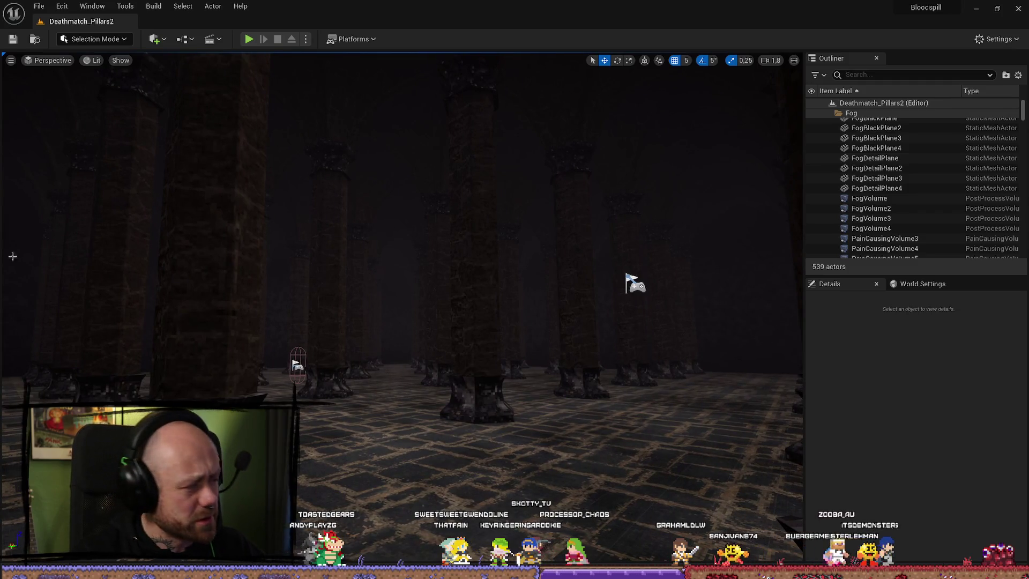